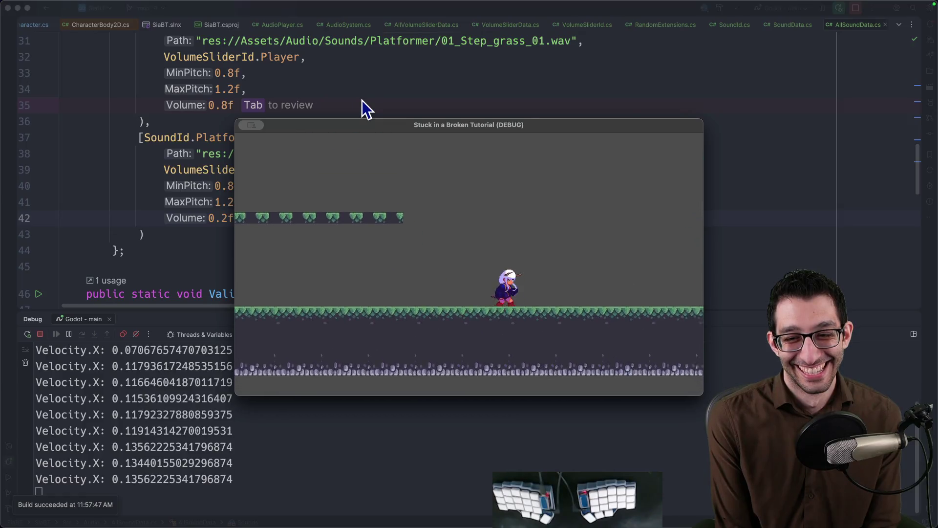
Step: Jump the character repeatedly up across the platforms in the debug build
{"action": "key", "text": "space"}
{"action": "key", "text": "space"}
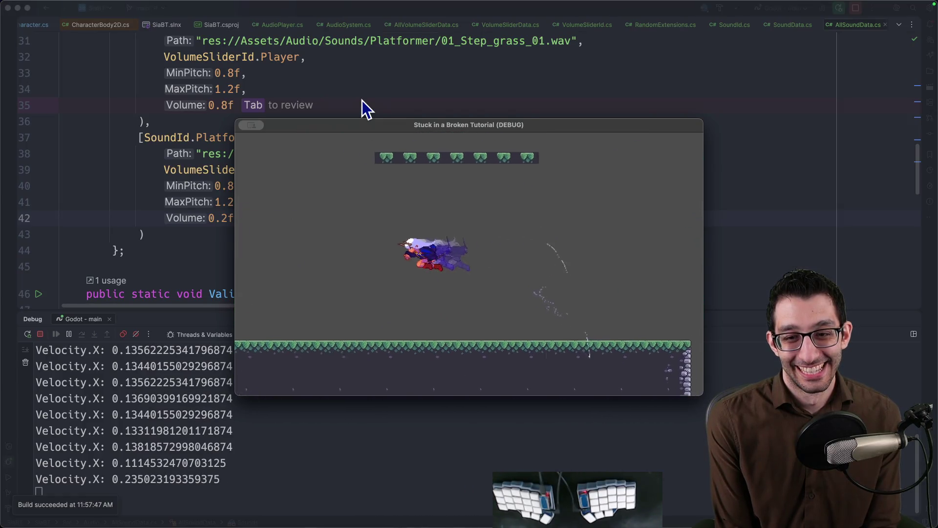
{"action": "key", "text": "space"}
{"action": "key", "text": "space"}
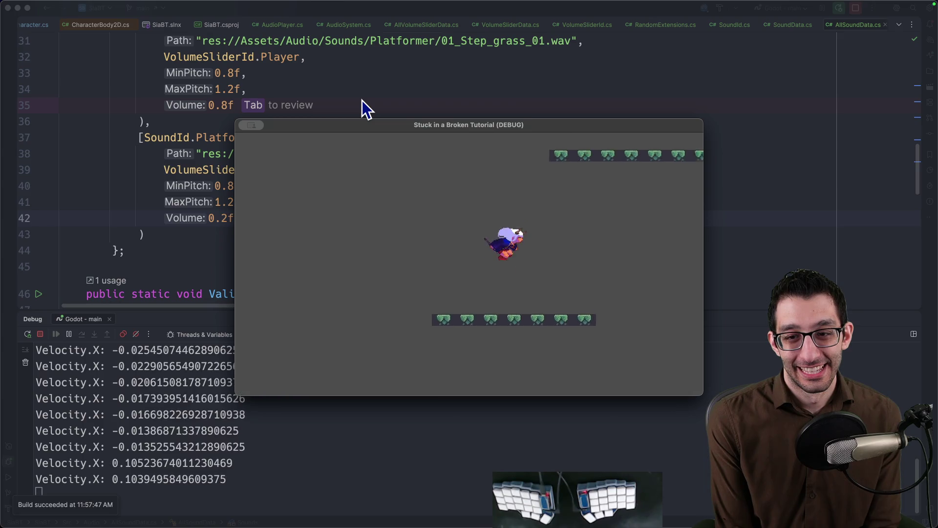
{"action": "key", "text": "space"}
{"action": "key", "text": "space"}
{"action": "key", "text": "space"}
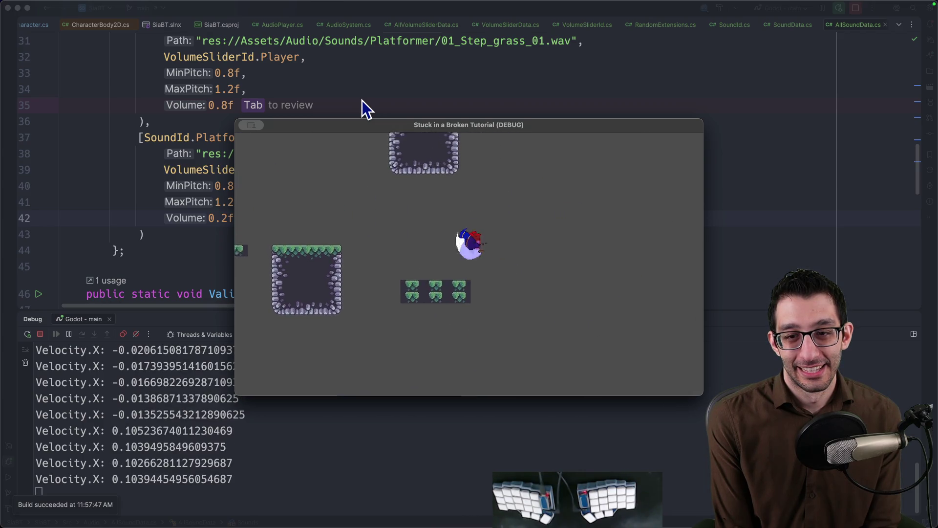
{"action": "key", "text": "space"}
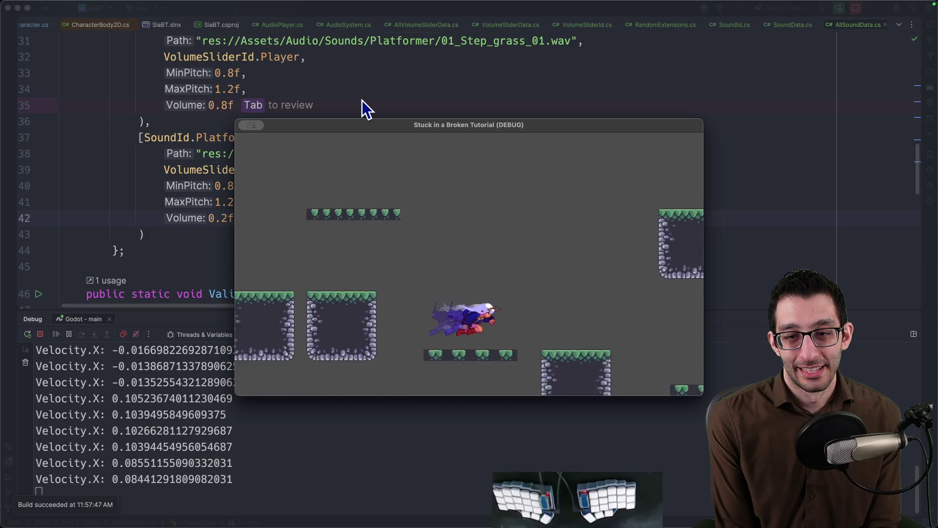
{"action": "key", "text": "space"}
{"action": "key", "text": "space"}
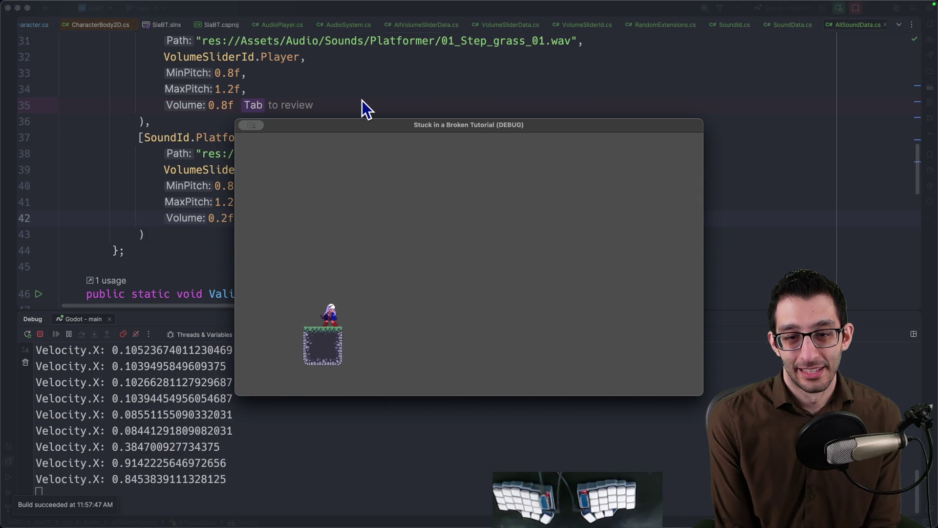
Step: Dash, double-jump and move right across the platforms, finishing on the floor
{"action": "key", "text": "space"}
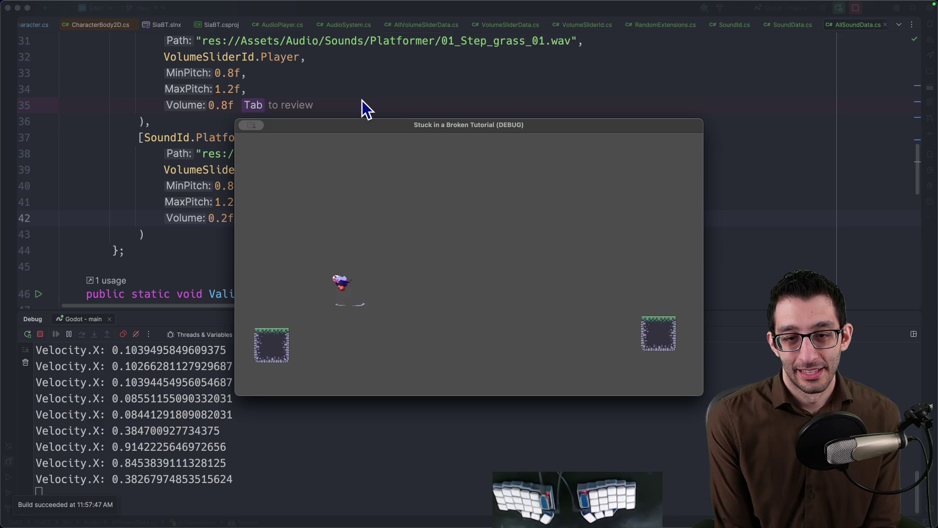
{"action": "key", "text": "space"}
{"action": "key", "text": "space"}
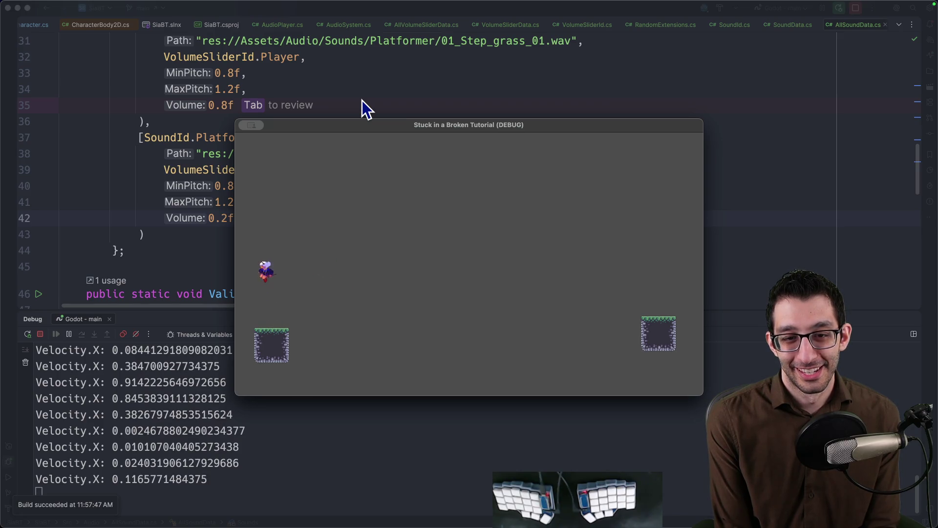
{"action": "key", "text": "space"}
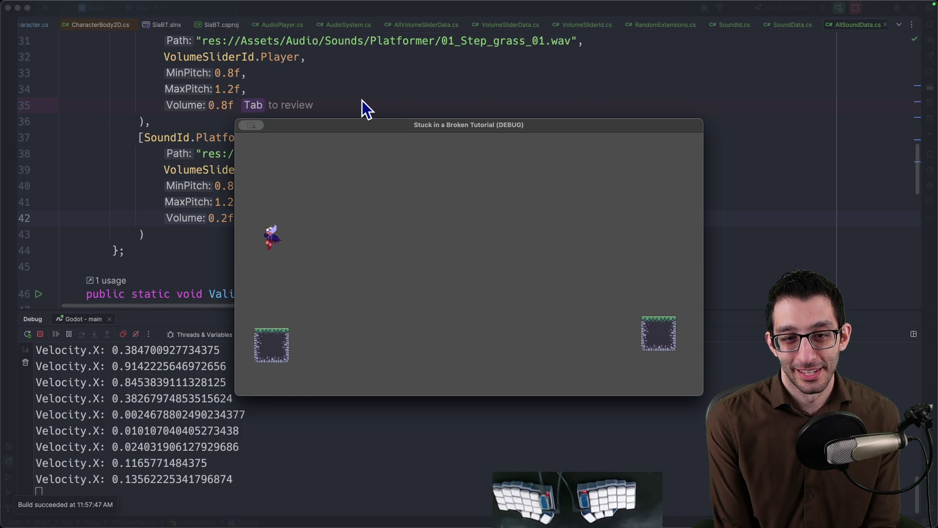
{"action": "key", "text": "space"}
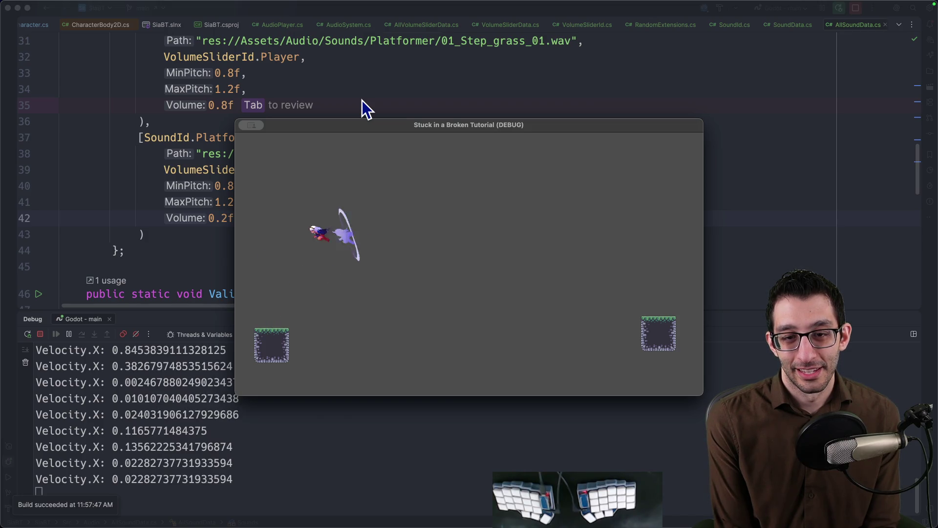
{"action": "key", "text": "Right"}
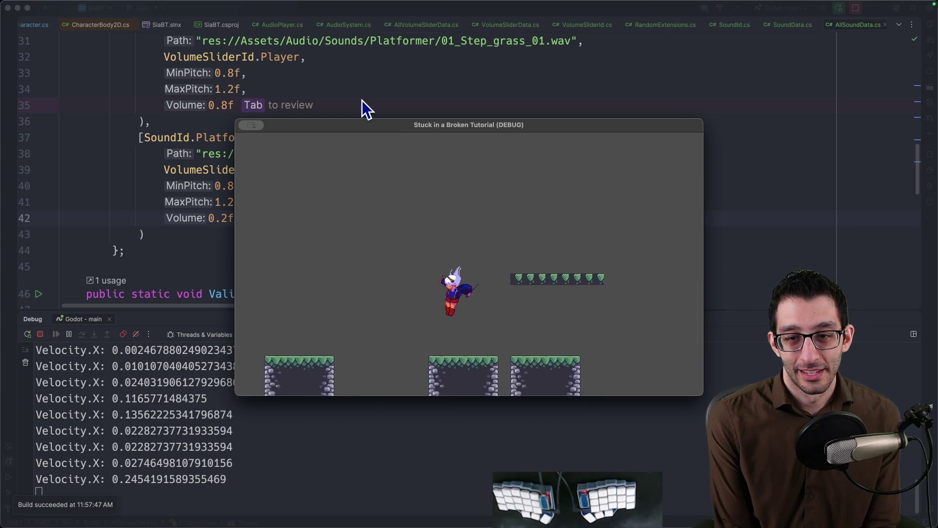
{"action": "key", "text": "space"}
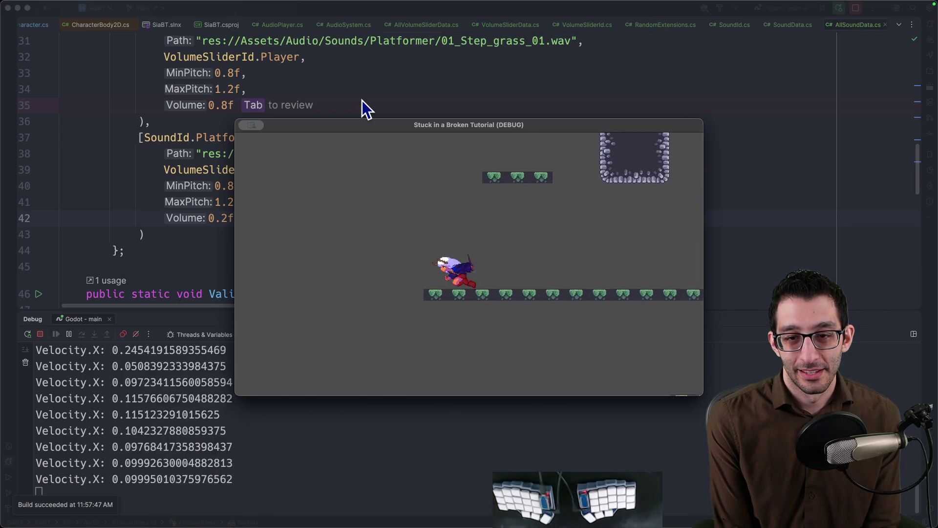
{"action": "key", "text": "space"}
{"action": "key", "text": "space"}
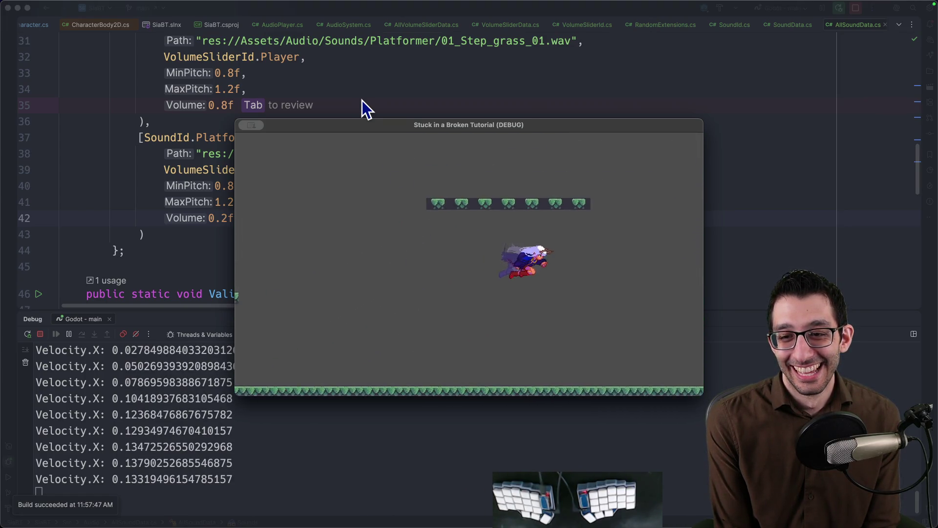
{"action": "key", "text": "space"}
{"action": "key", "text": "space"}
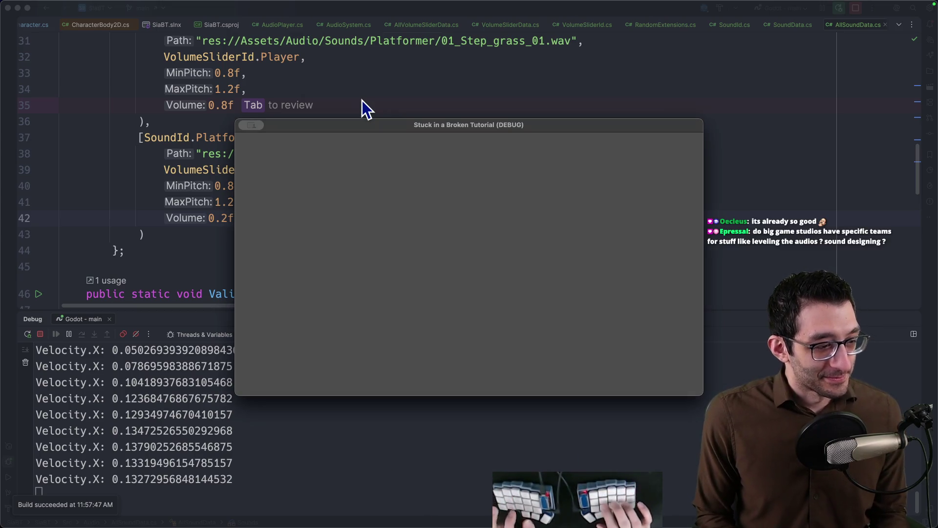
Step: Nudge the game window up-left, then open the channel's live stream in a new Chrome tab
{"action": "left_click_drag", "start_coordinate": [438, 126], "coordinate": [425, 119]}
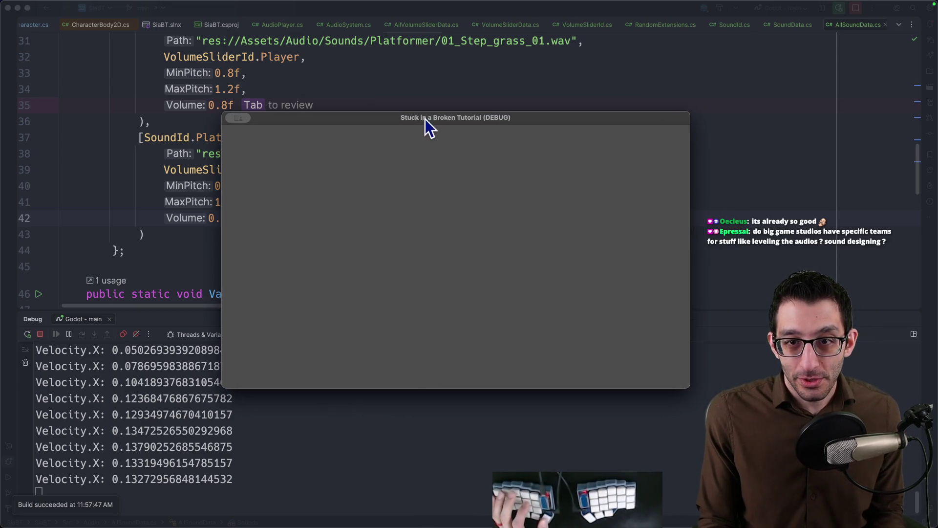
{"action": "key", "text": "super+Tab"}
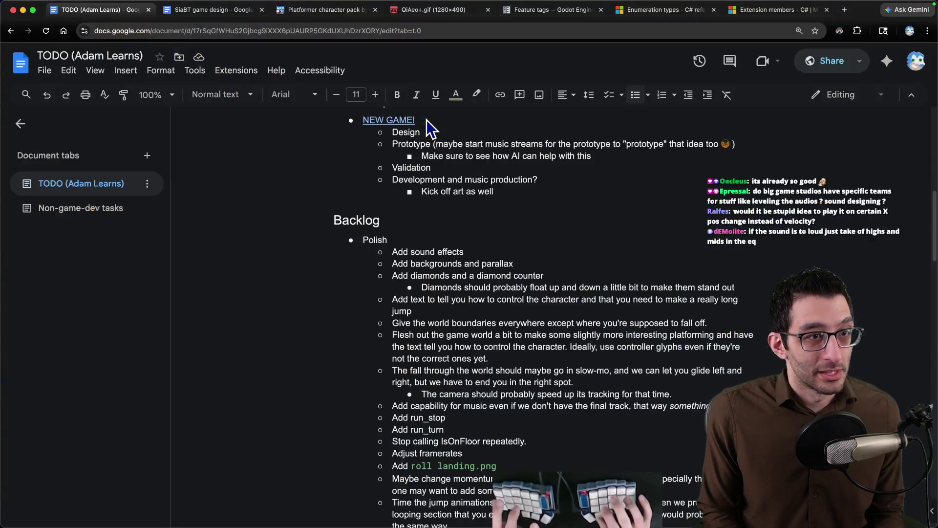
{"action": "key", "text": "super+t"}
{"action": "key", "text": "v"}
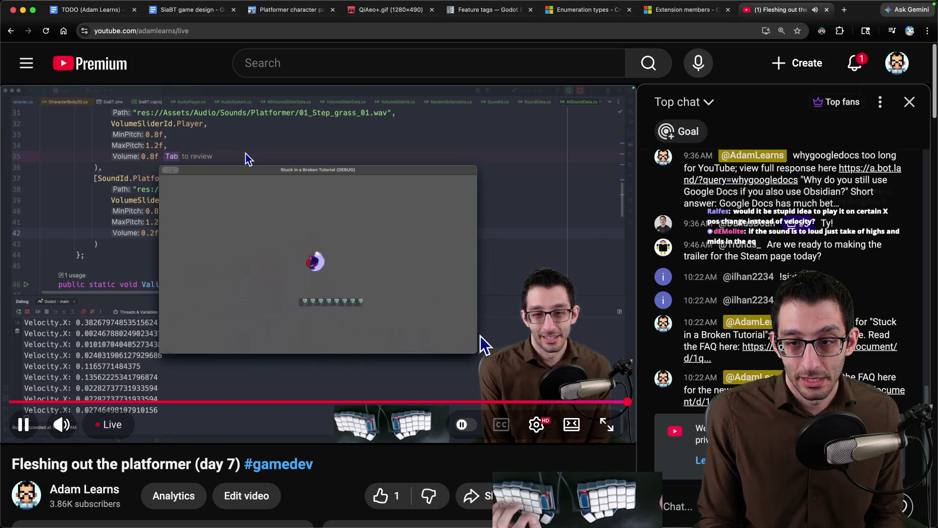
Step: Speed up, pause, restore normal speed, mute and resume the live stream
{"action": "key", "text": "shift+period"}
{"action": "key", "text": "shift+period"}
{"action": "key", "text": "shift+period"}
{"action": "key", "text": "shift+period"}
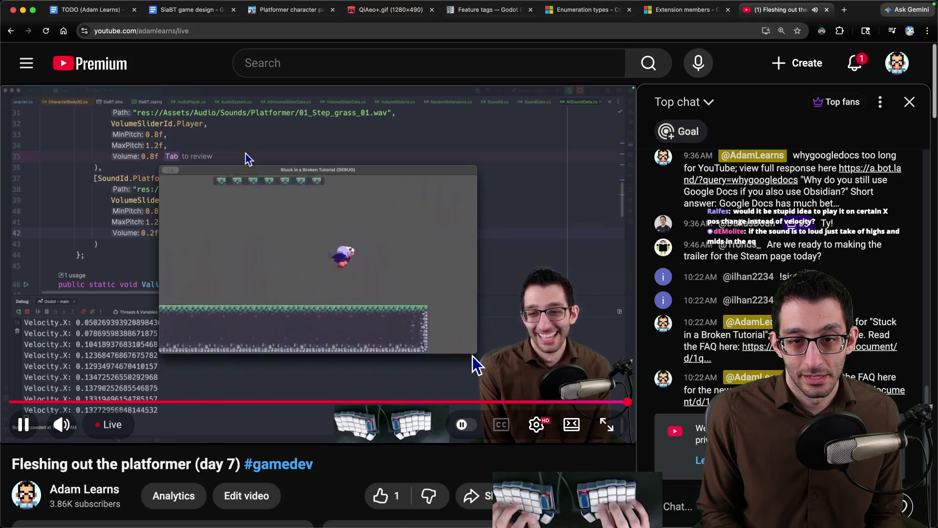
{"action": "key", "text": "space"}
{"action": "key", "text": "shift+comma"}
{"action": "key", "text": "shift+comma"}
{"action": "key", "text": "shift+comma"}
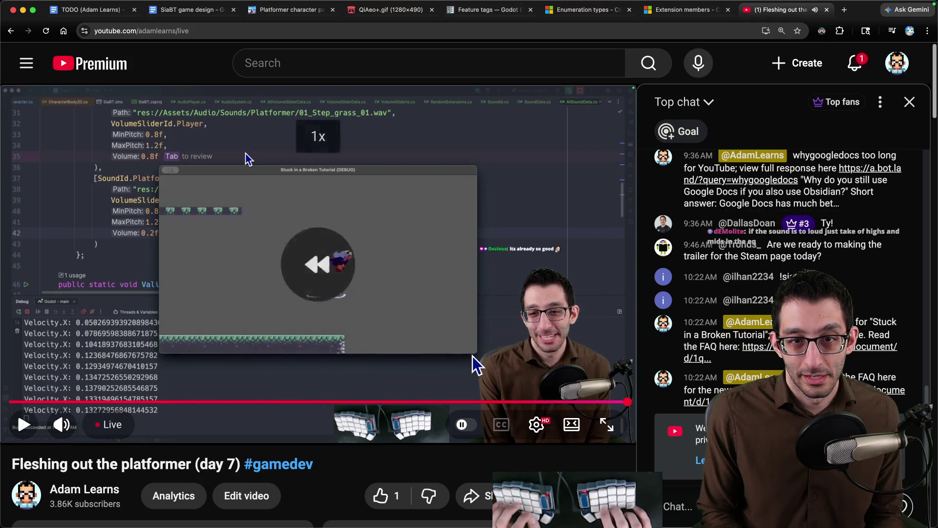
{"action": "key", "text": "m"}
{"action": "key", "text": "space"}
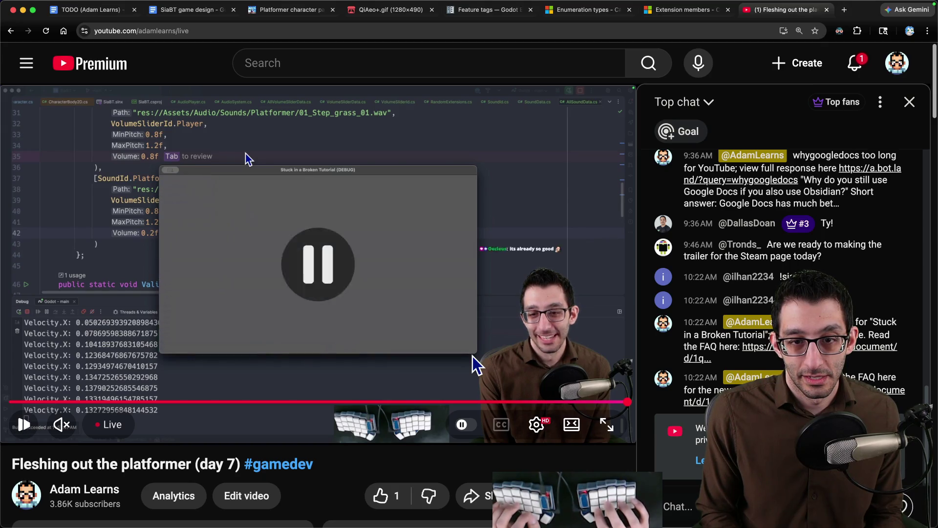
Step: Toggle the stream's playback a few times, then close the YouTube tab
{"action": "key", "text": "space"}
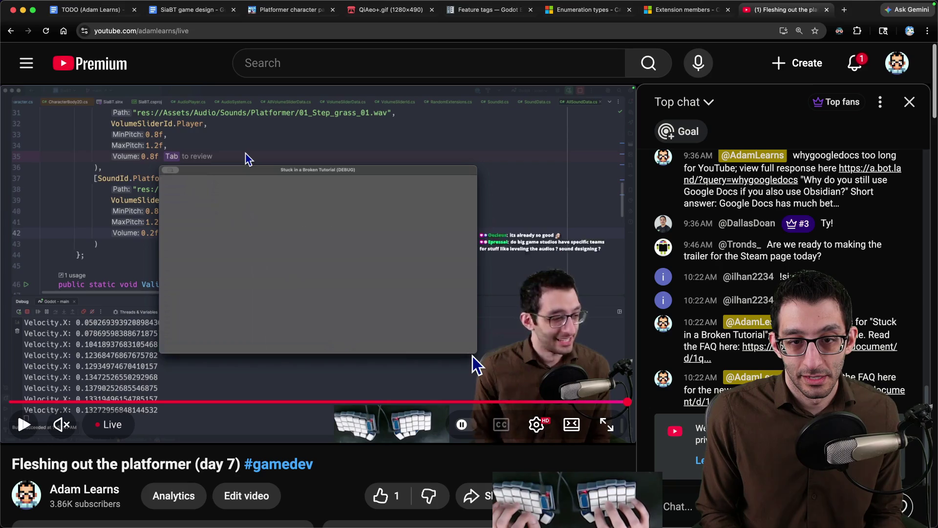
{"action": "key", "text": "space"}
{"action": "key", "text": "space"}
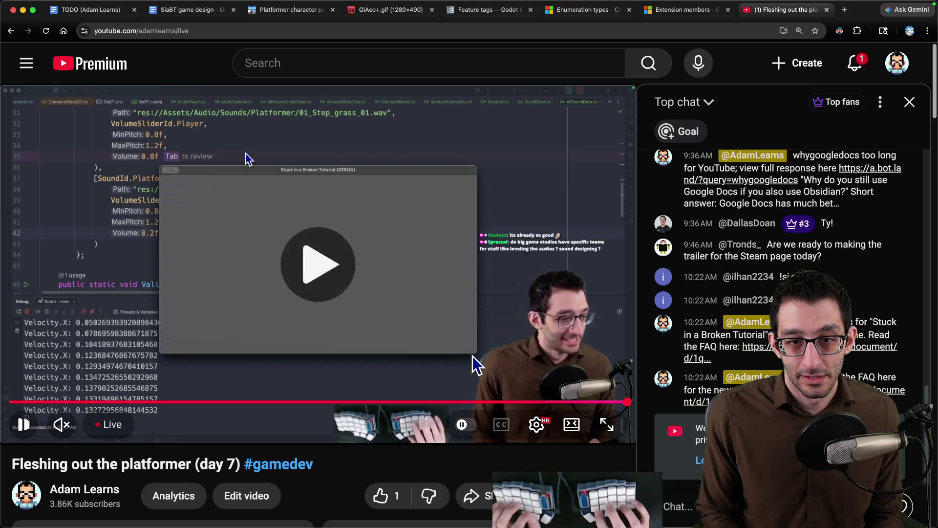
{"action": "key", "text": "space"}
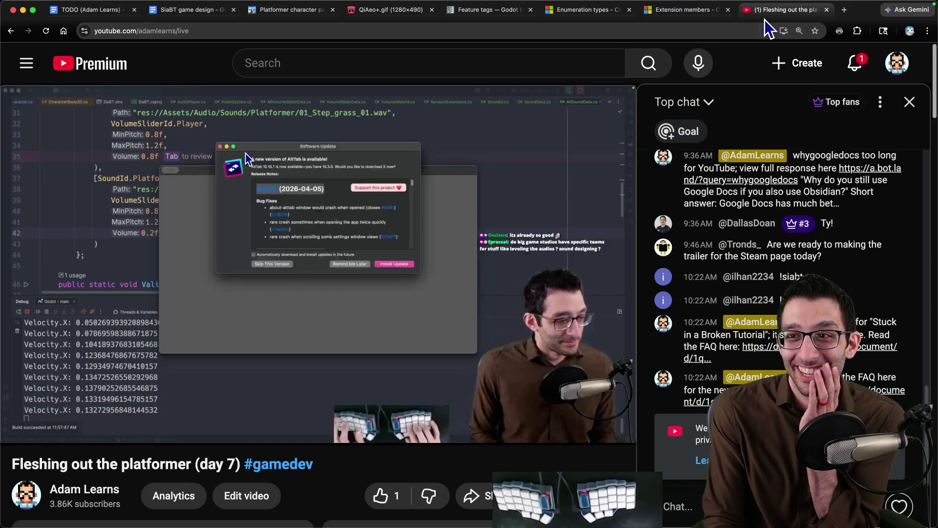
{"action": "key", "text": "super+w"}
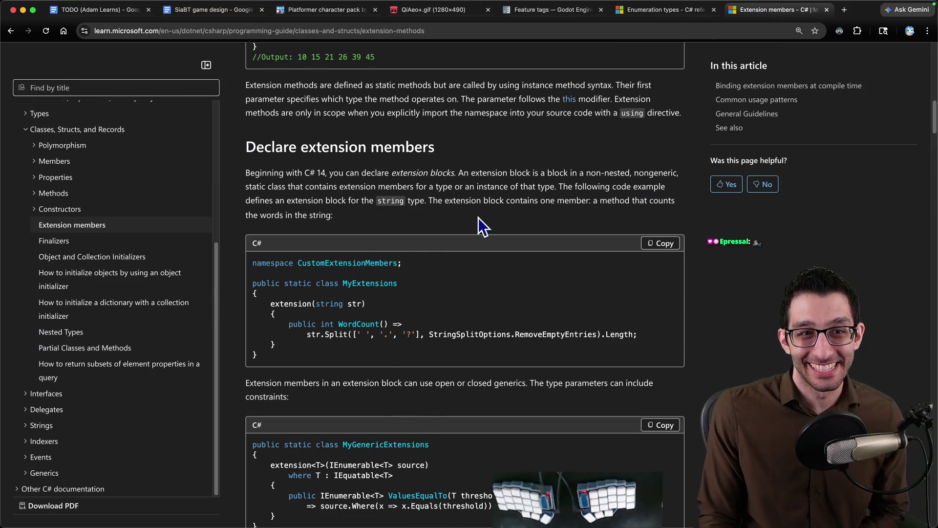
Step: Bring the TODO document forward, quit the game's debug window, and return to the code editor
{"action": "key", "text": "super+1"}
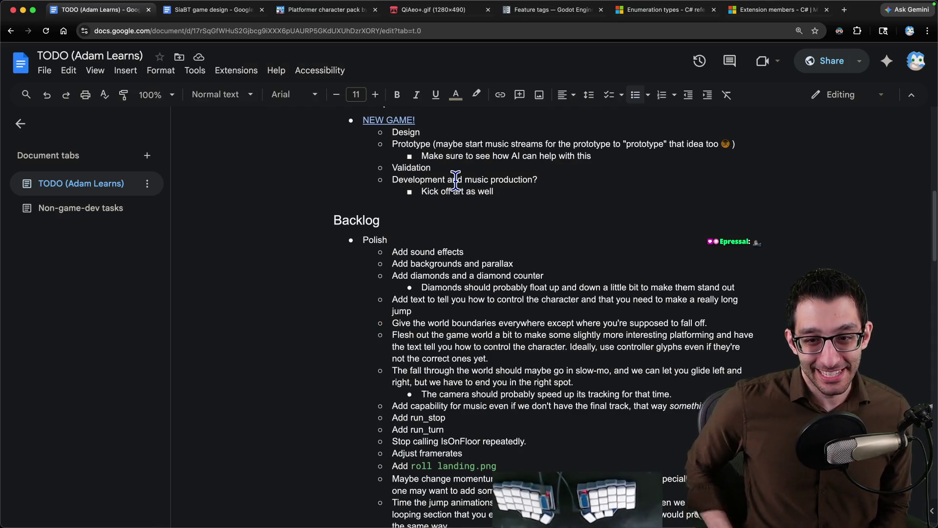
{"action": "left_click", "coordinate": [513, 505]}
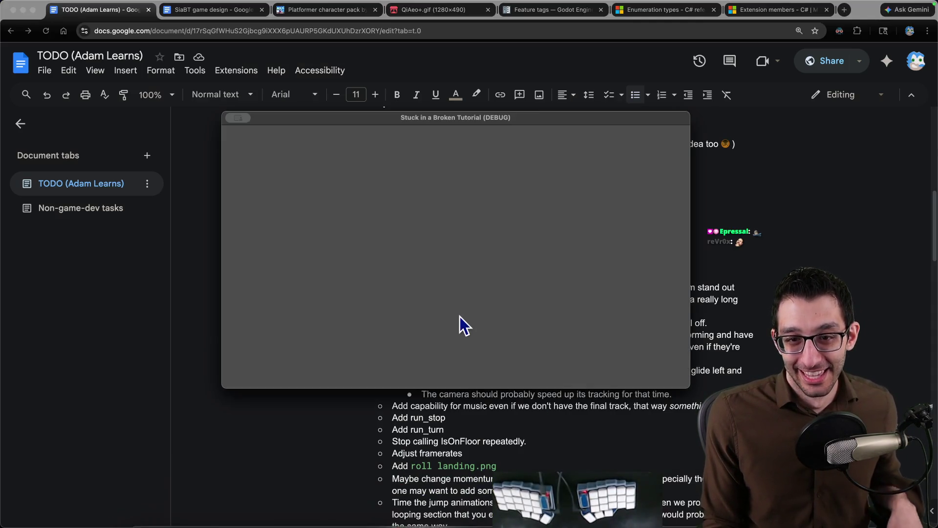
{"action": "key", "text": "super+q"}
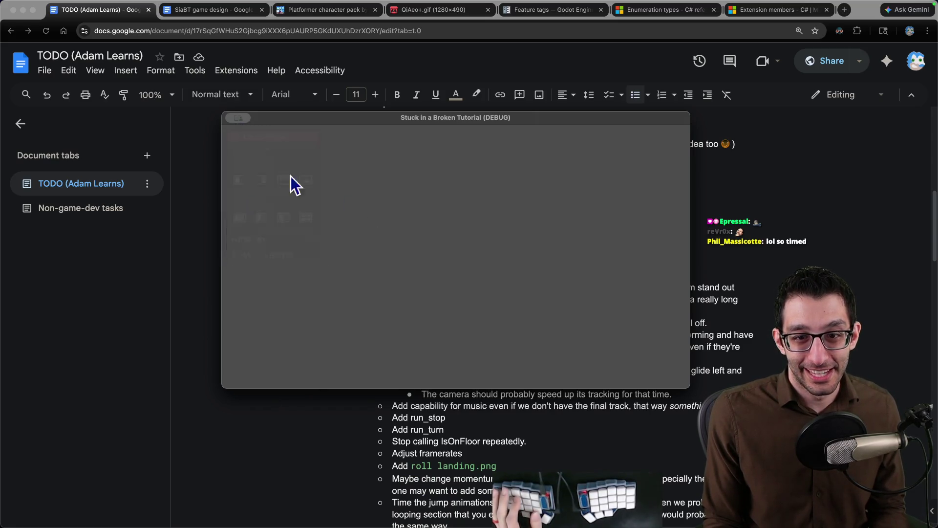
{"action": "scroll", "coordinate": [554, 273], "scroll_direction": "up", "scroll_amount": 2}
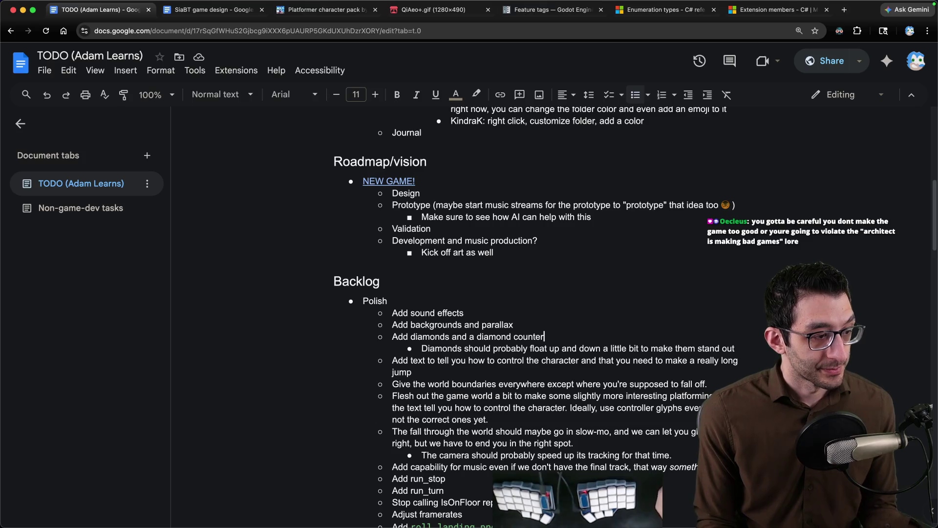
{"action": "left_click", "coordinate": [530, 497]}
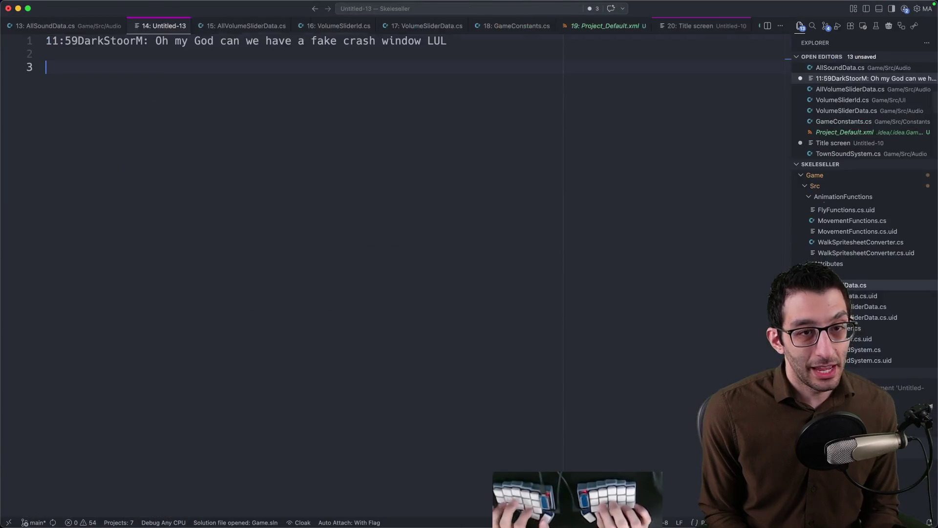
Step: Under the quoted crash-window suggestion, add 'game-specific crash dialog', then 'Windows' and 'macOS' lines
{"action": "key", "text": "Delete"}
{"action": "key", "text": "Delete"}
{"action": "key", "text": "Delete"}
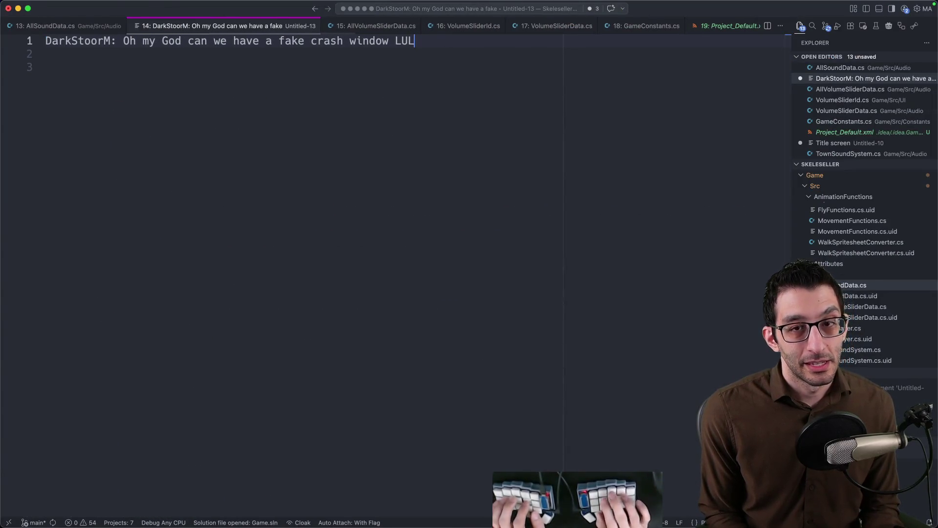
{"action": "key", "text": "shift+End"}
{"action": "key", "text": "Right"}
{"action": "key", "text": "Return"}
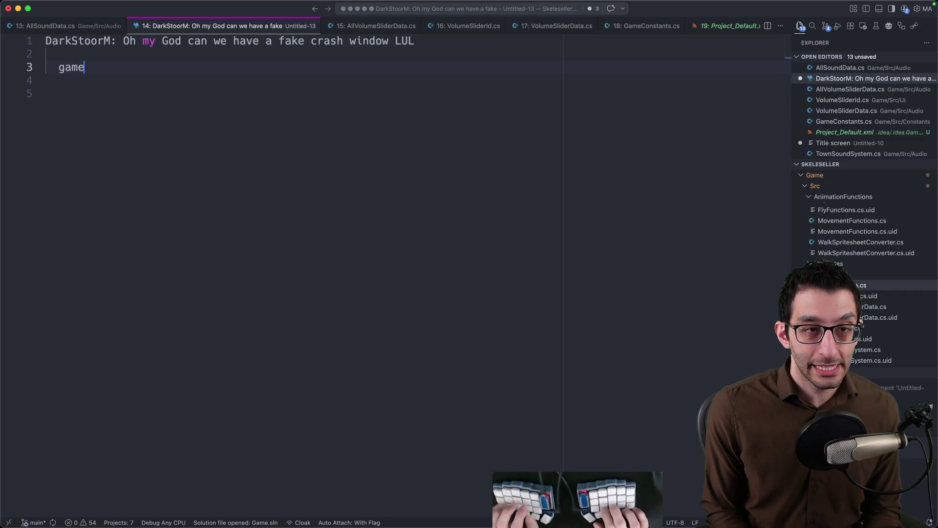
{"action": "type", "text": "-specific crash dialog"}
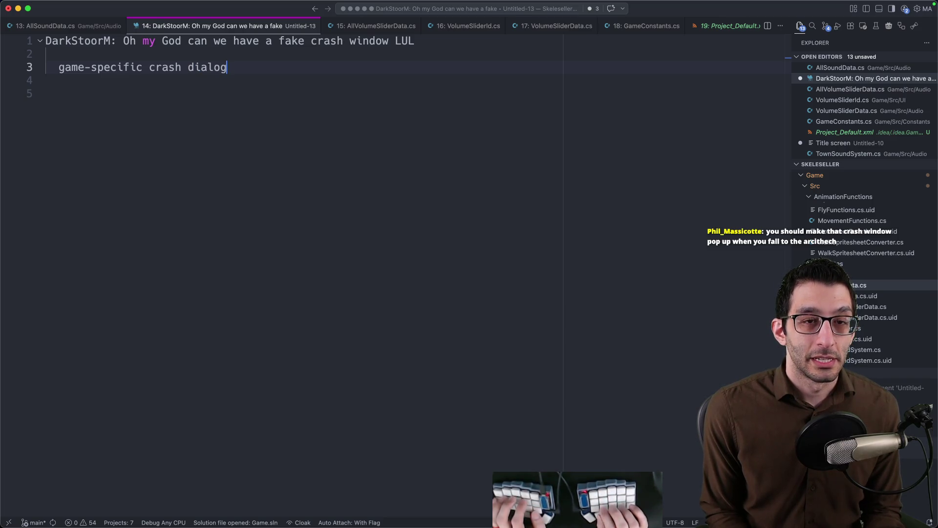
{"action": "key", "text": "Return"}
{"action": "key", "text": "Return"}
{"action": "type", "text": "Windows"}
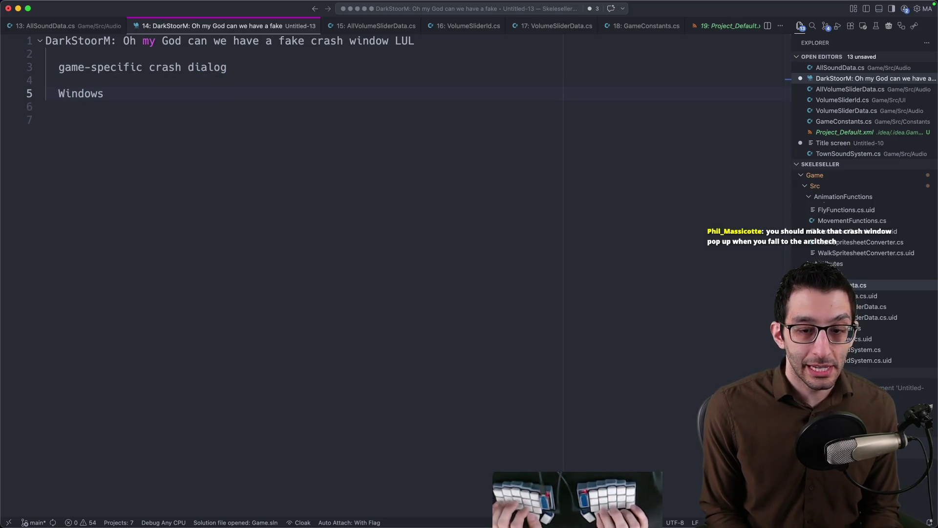
{"action": "key", "text": "Return"}
{"action": "type", "text": "macOS"}
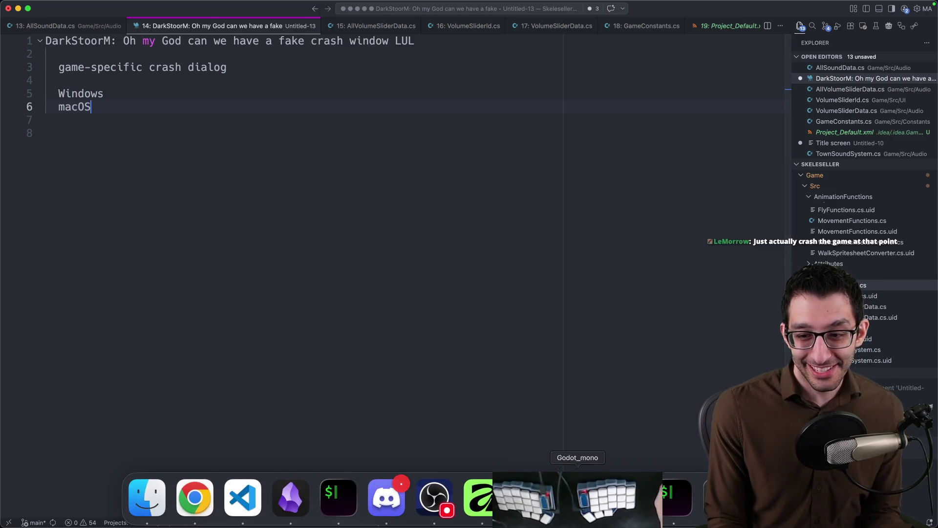
Step: Glance at the Godot editor, then bring the TODO document in Chrome back up
{"action": "left_click", "coordinate": [625, 496]}
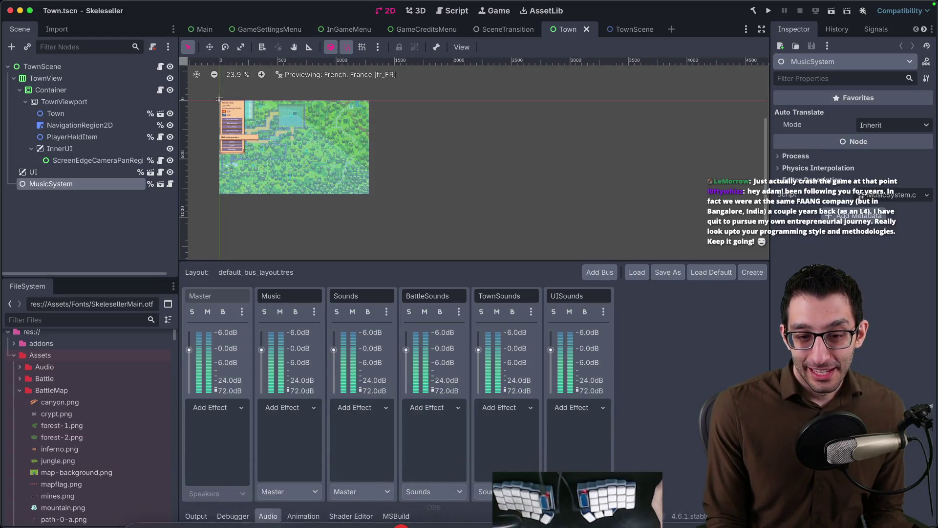
{"action": "left_click", "coordinate": [187, 500]}
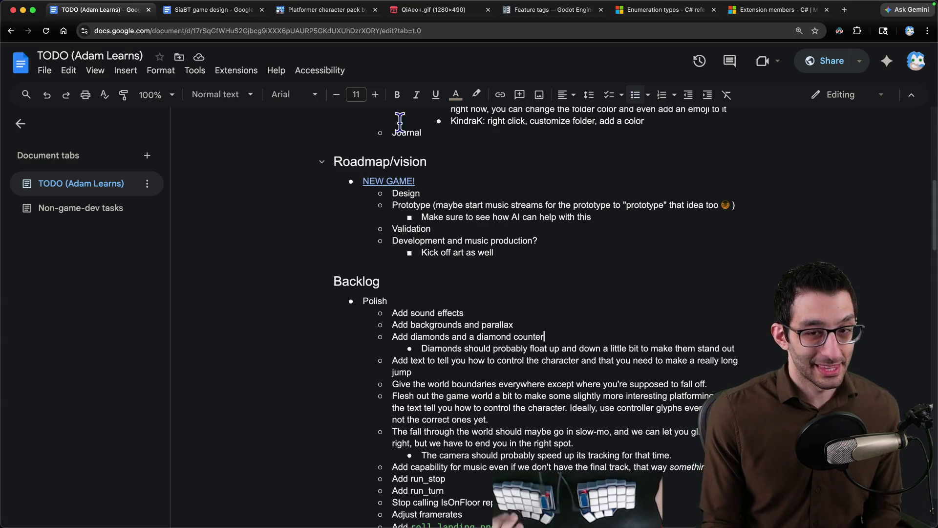
Step: Add an indented 'Add diamond-collecting effect' bullet under the diamonds note
{"action": "mouse_move", "coordinate": [562, 526]}
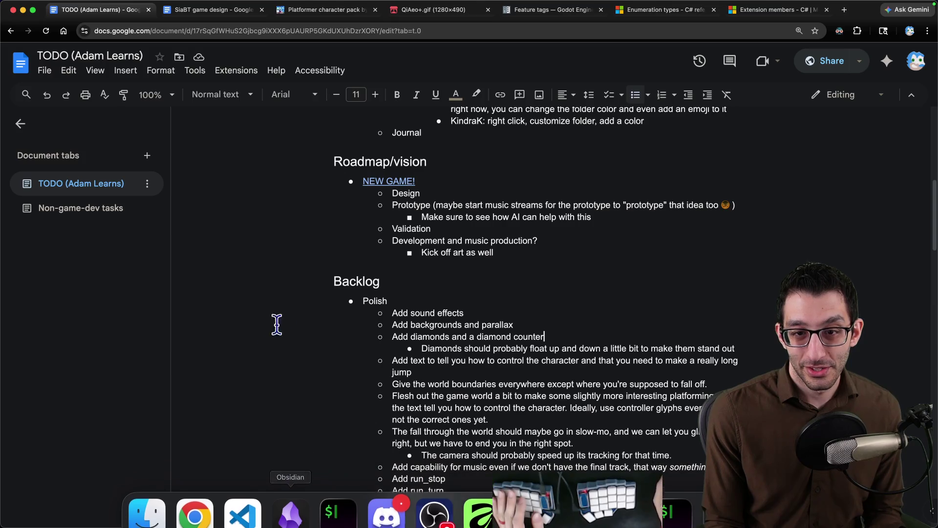
{"action": "triple_click", "coordinate": [437, 313]}
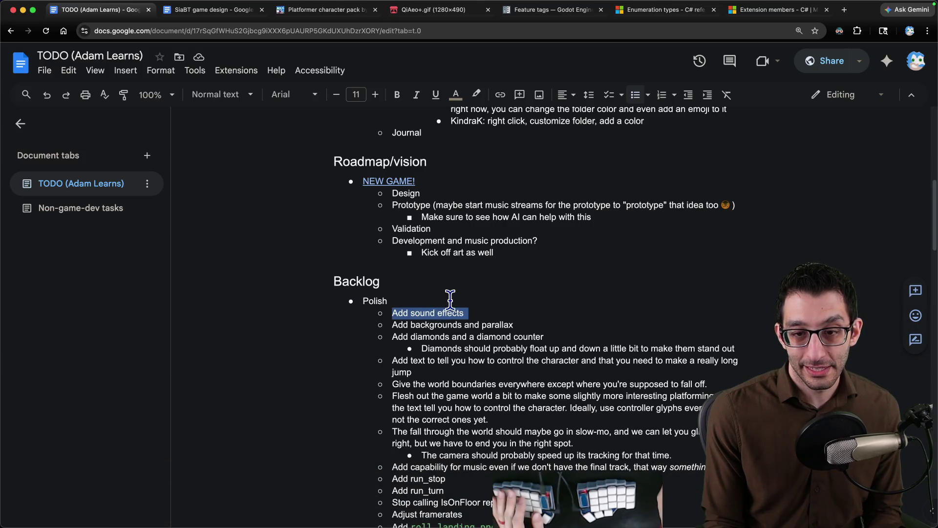
{"action": "scroll", "coordinate": [450, 303], "scroll_direction": "down", "scroll_amount": 1}
{"action": "left_click", "coordinate": [734, 330]}
{"action": "key", "text": "Return"}
{"action": "key", "text": "Tab"}
{"action": "type", "text": "Ad"}
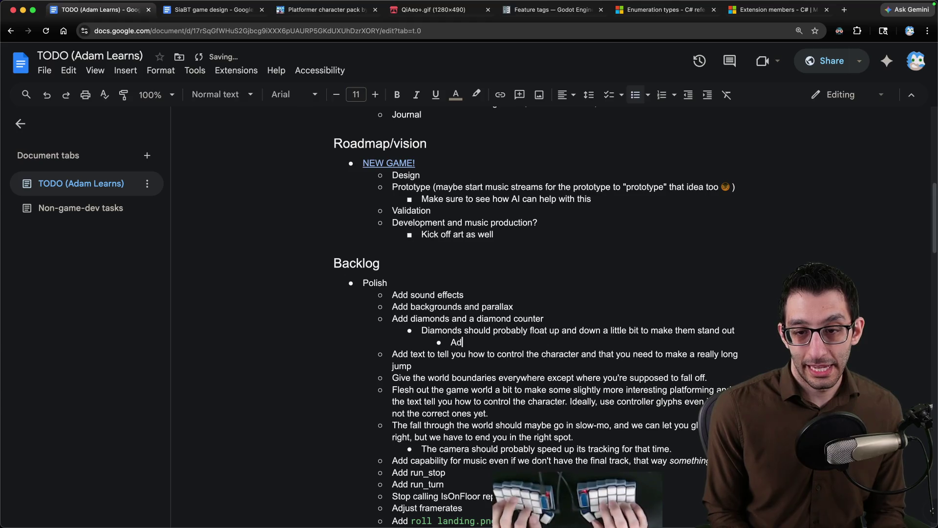
{"action": "type", "text": "d diamond-collecting e"}
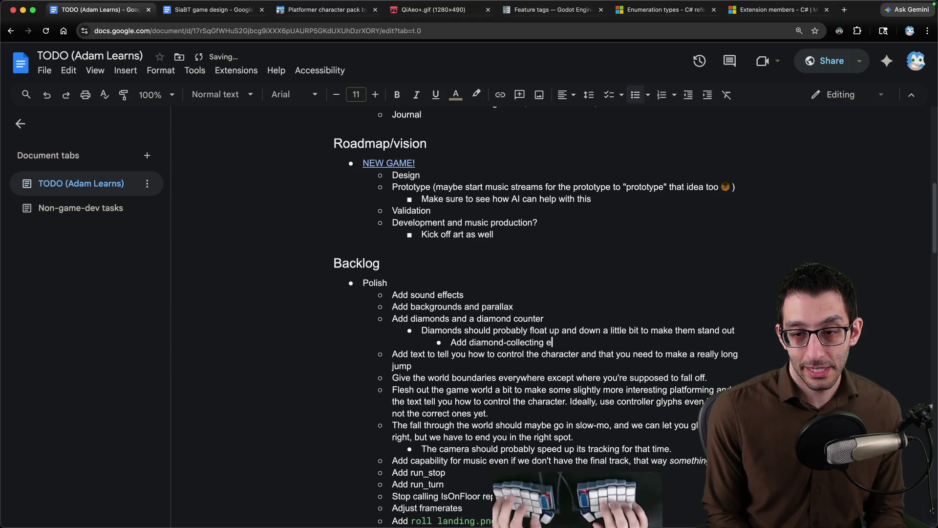
{"action": "type", "text": "ffect"}
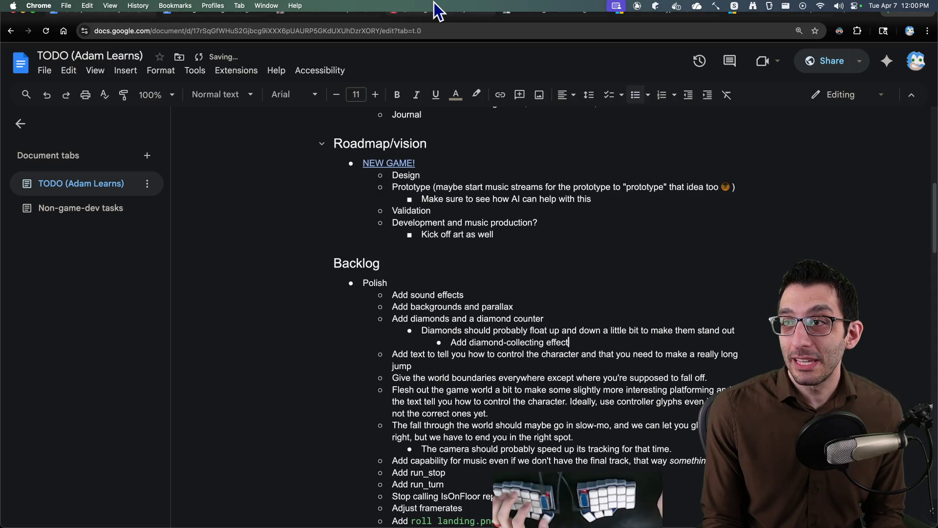
Step: Jot a '12:01 PM -' timestamp in the scratch note, then select the Polish items in the doc
{"action": "key", "text": "super+Tab"}
{"action": "type", "text": "12:01 PM -"}
{"action": "key", "text": "shift+Home"}
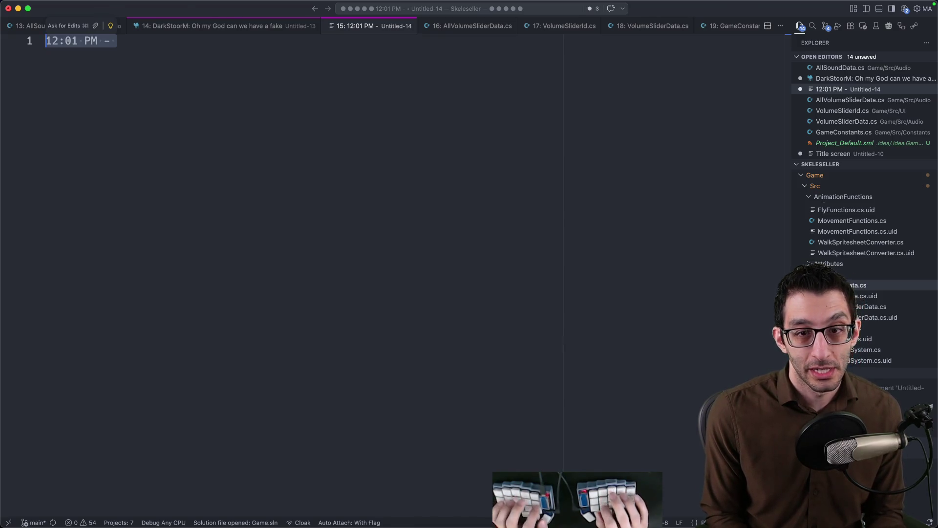
{"action": "key", "text": "super+Tab"}
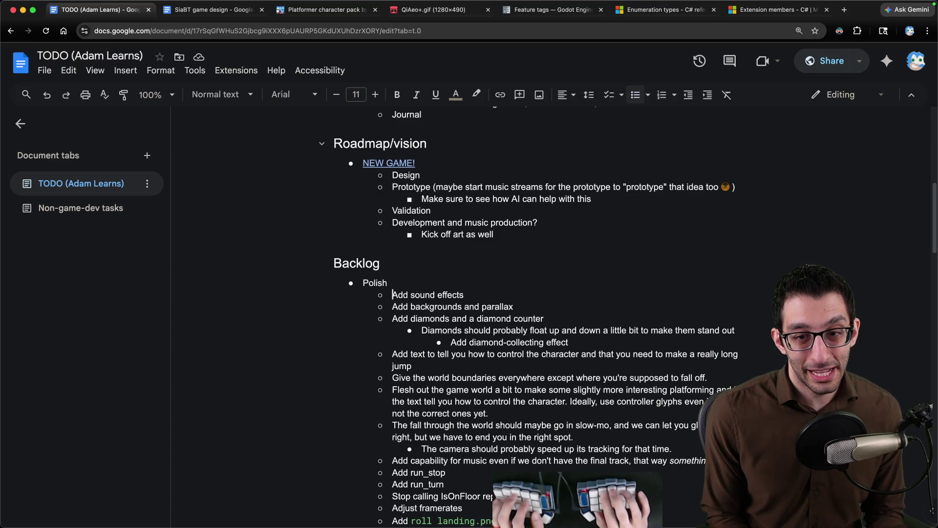
{"action": "key", "text": "shift+Down"}
{"action": "key", "text": "shift+Down"}
{"action": "key", "text": "shift+Down"}
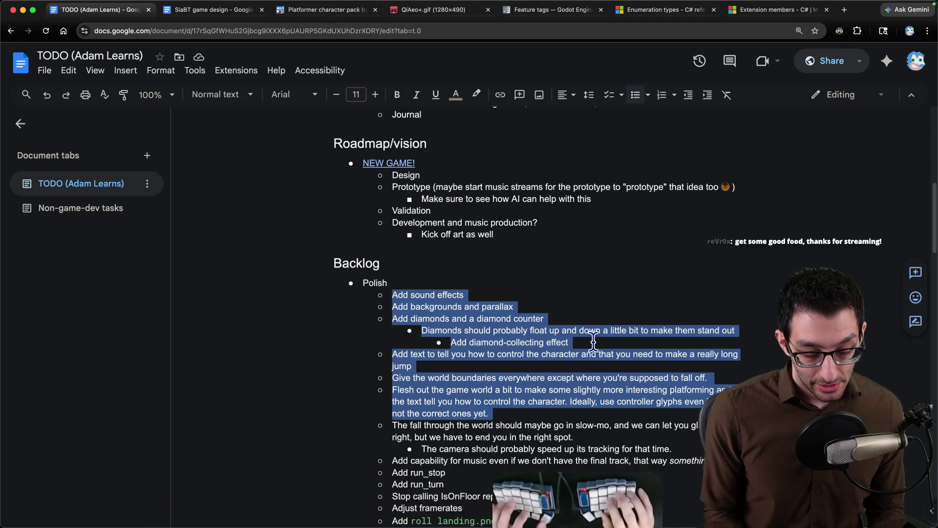
Step: Open the Journal spreadsheet and insert a new 4/7/2026 SiaBT row at the top
{"action": "key", "text": "super+t"}
{"action": "key", "text": "j"}
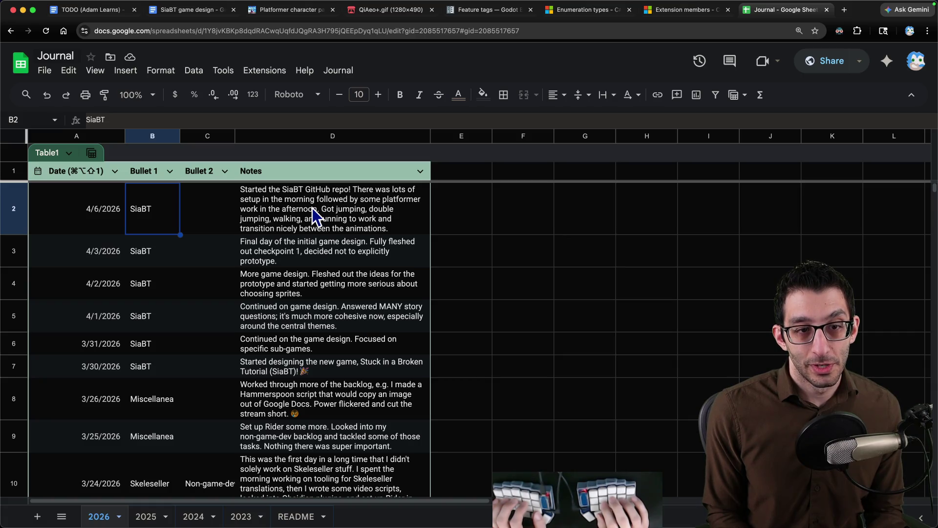
{"action": "key", "text": "super+alt+shift+1"}
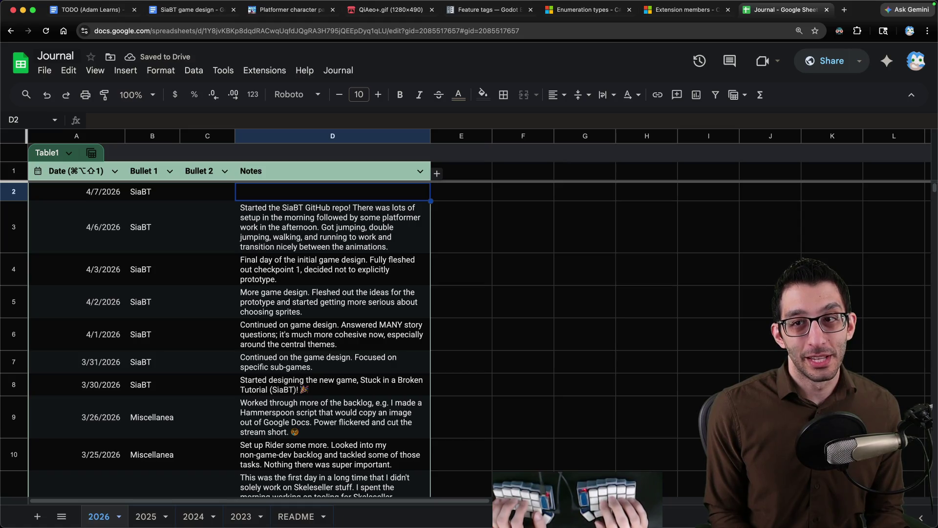
{"action": "key", "text": "super+h"}
Step: Run git log in the project terminal, scroll through the recent commits, and quit the pager
{"action": "key", "text": "super+Tab"}
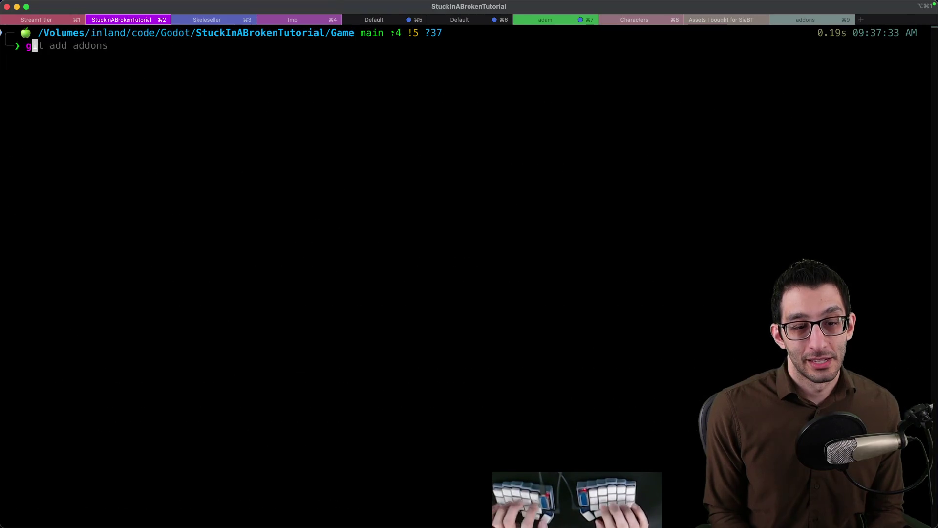
{"action": "type", "text": "git log"}
{"action": "key", "text": "Return"}
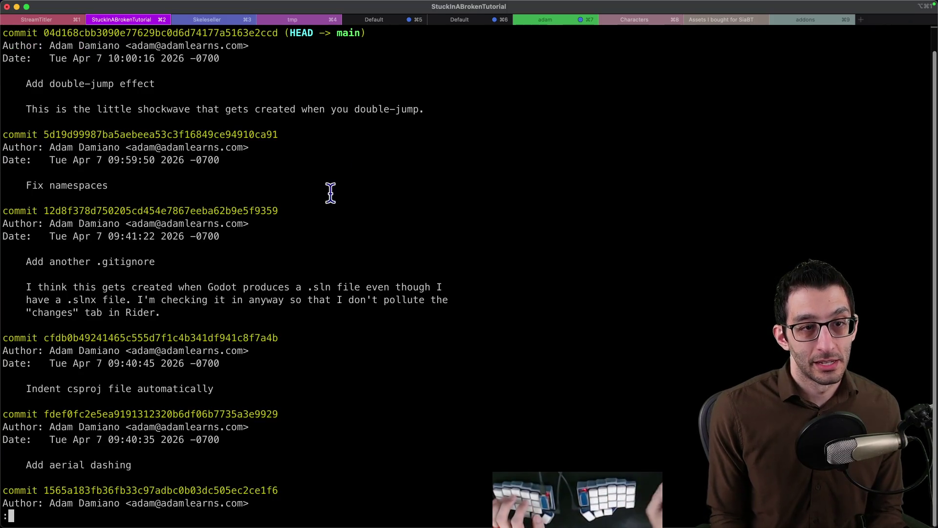
{"action": "left_click_drag", "start_coordinate": [73, 84], "coordinate": [171, 85]}
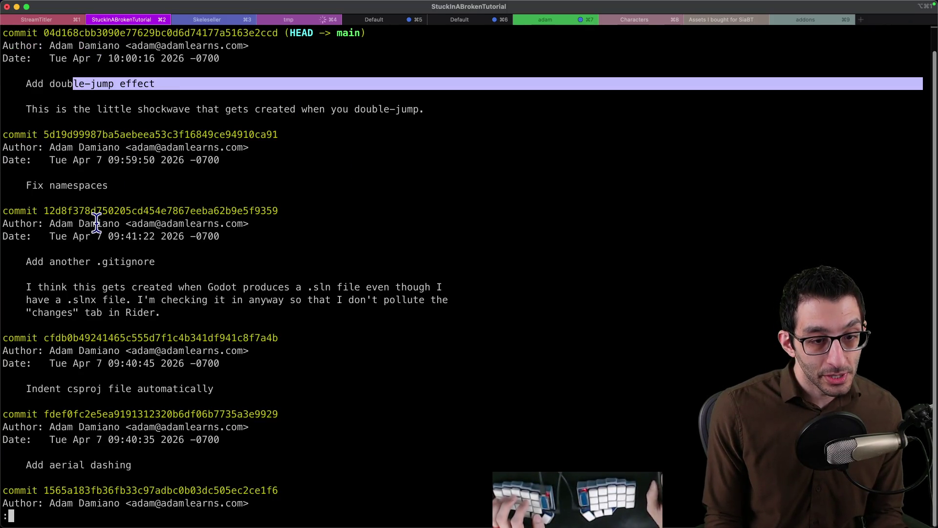
{"action": "left_click", "coordinate": [113, 408]}
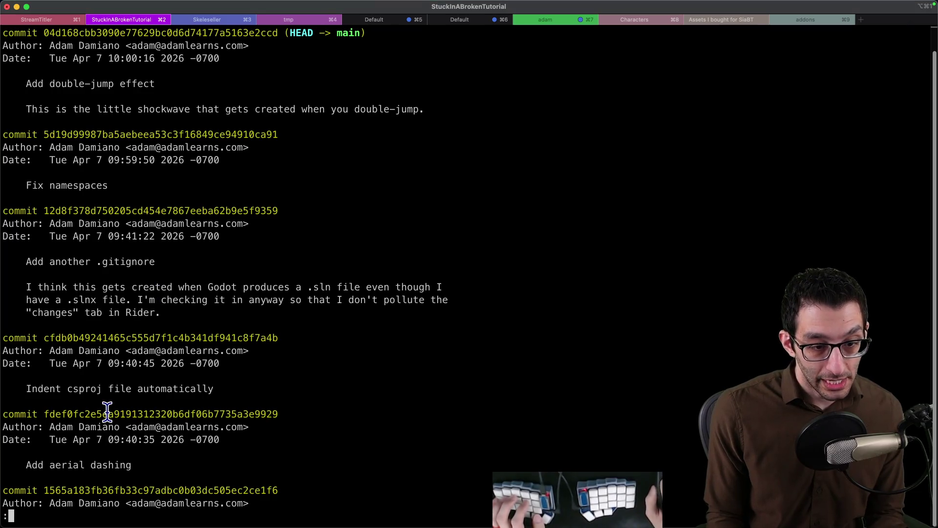
{"action": "scroll", "coordinate": [114, 406], "scroll_direction": "down", "scroll_amount": 10}
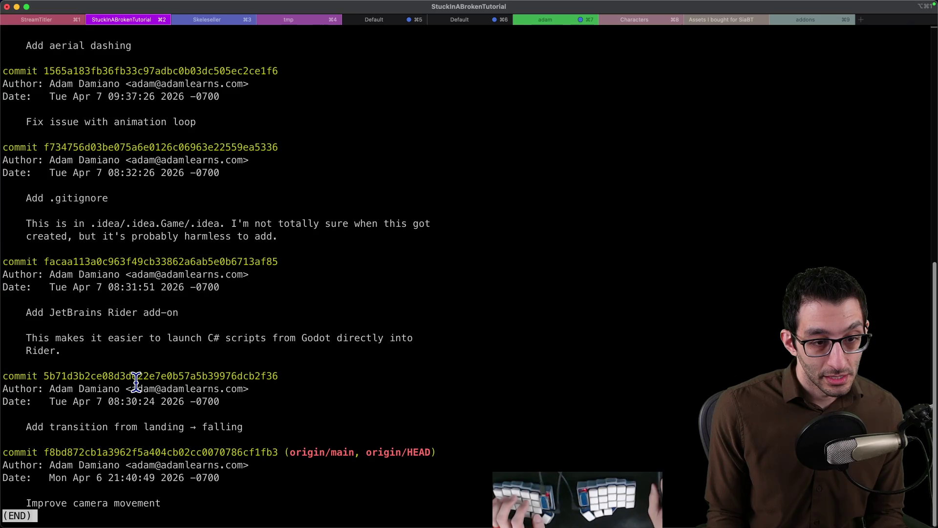
{"action": "scroll", "coordinate": [136, 381], "scroll_direction": "up", "scroll_amount": 10}
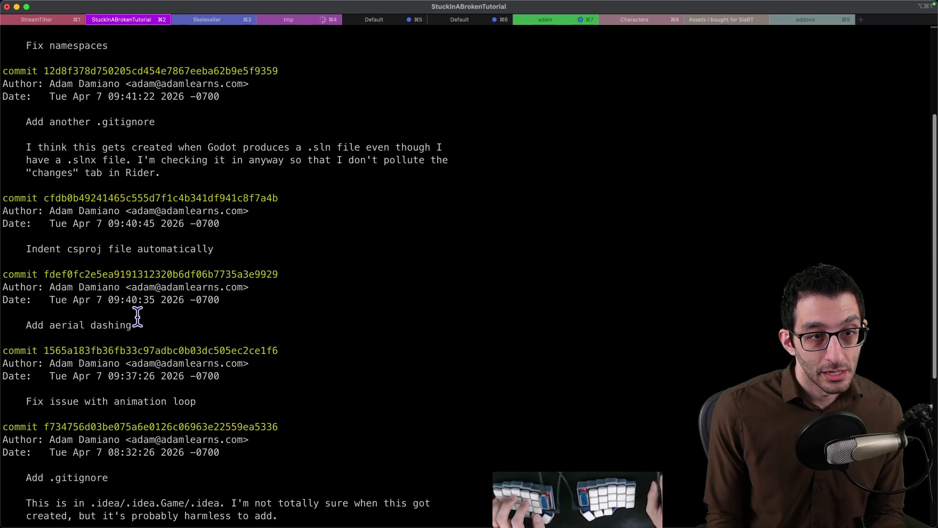
{"action": "scroll", "coordinate": [138, 316], "scroll_direction": "up", "scroll_amount": 2}
{"action": "scroll", "coordinate": [139, 317], "scroll_direction": "down", "scroll_amount": 6}
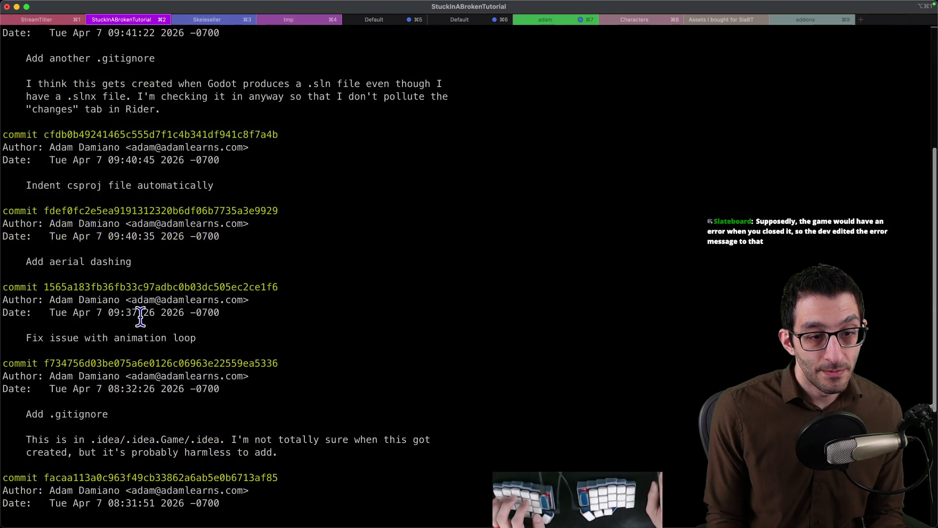
{"action": "scroll", "coordinate": [141, 316], "scroll_direction": "down", "scroll_amount": 6}
{"action": "key", "text": "q"}
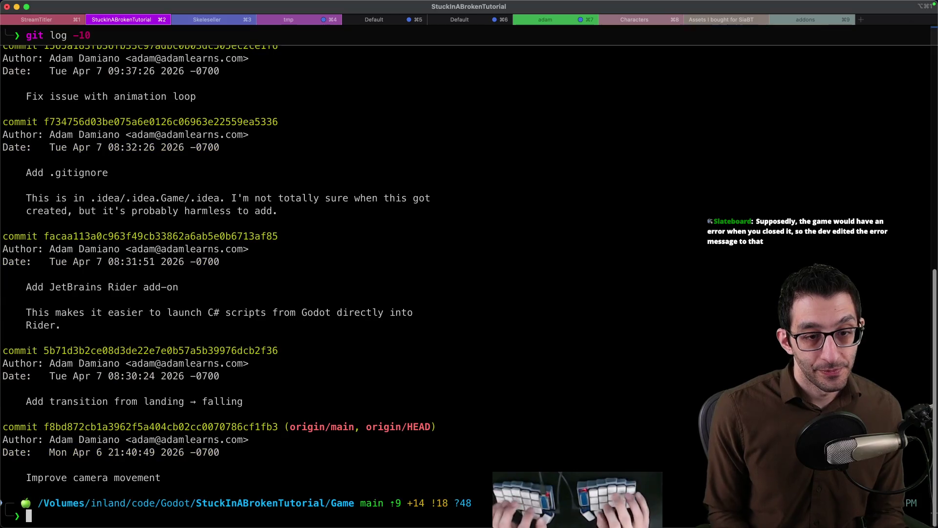
{"action": "key", "text": "super+Tab"}
Step: Enter the day's note in D2: sound effects, aerial dashing, double-jump effect, Rider set up with Godot
{"action": "type", "text": "Improved the platformer—added sound effects, aer"}
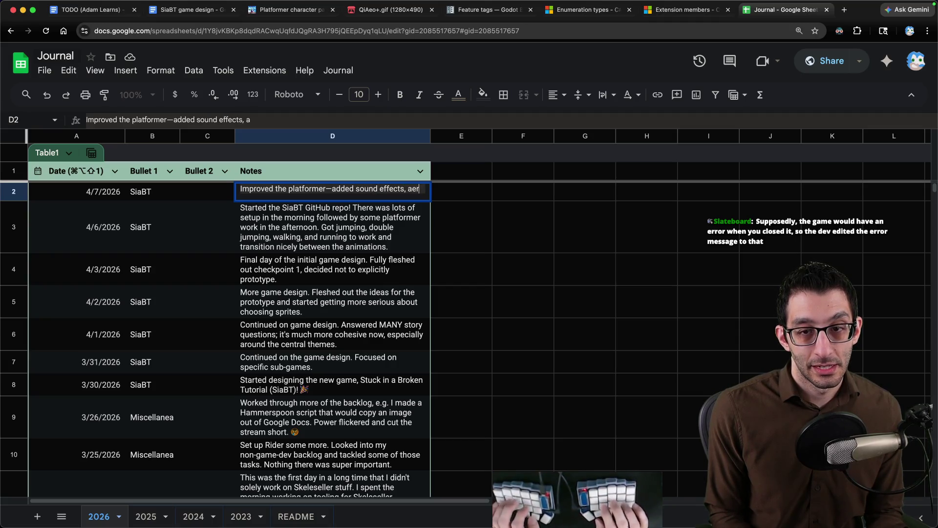
{"action": "type", "text": "ial dashing, a"}
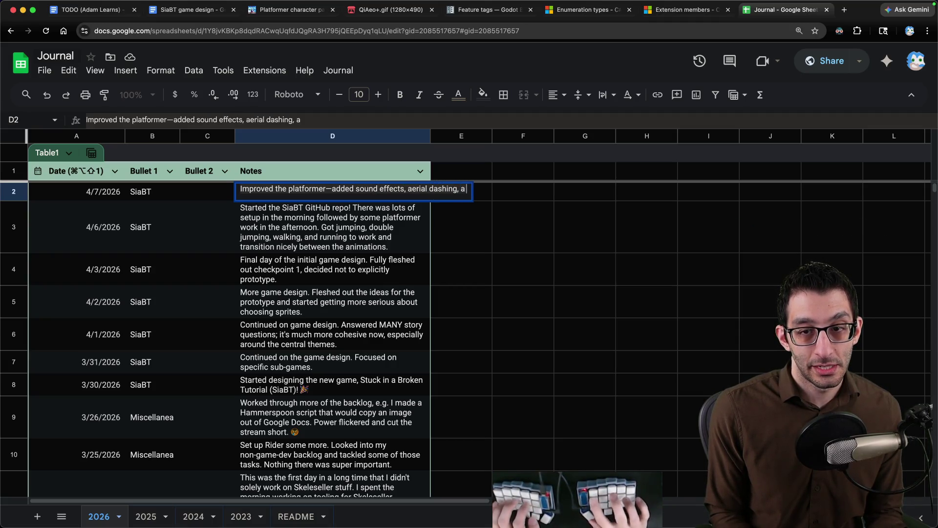
{"action": "type", "text": " double-ju"}
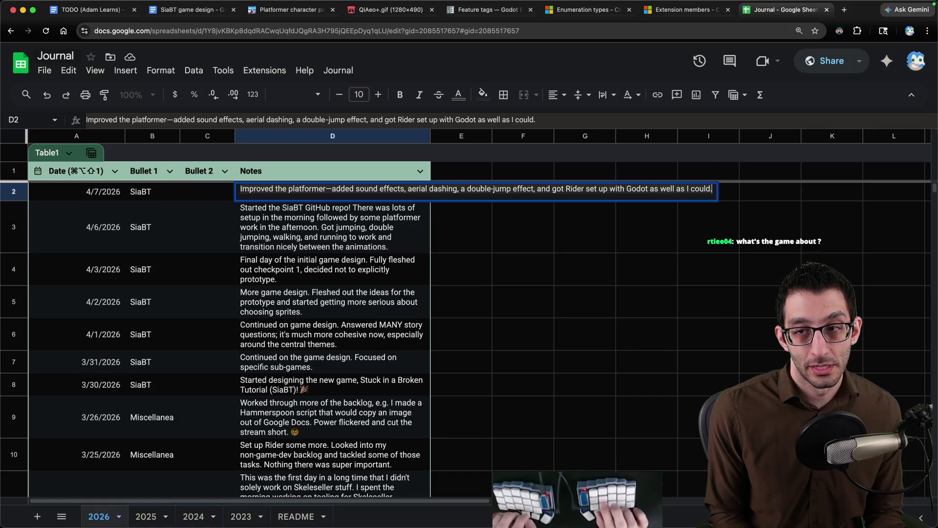
{"action": "key", "text": "Return"}
{"action": "key", "text": "Up"}
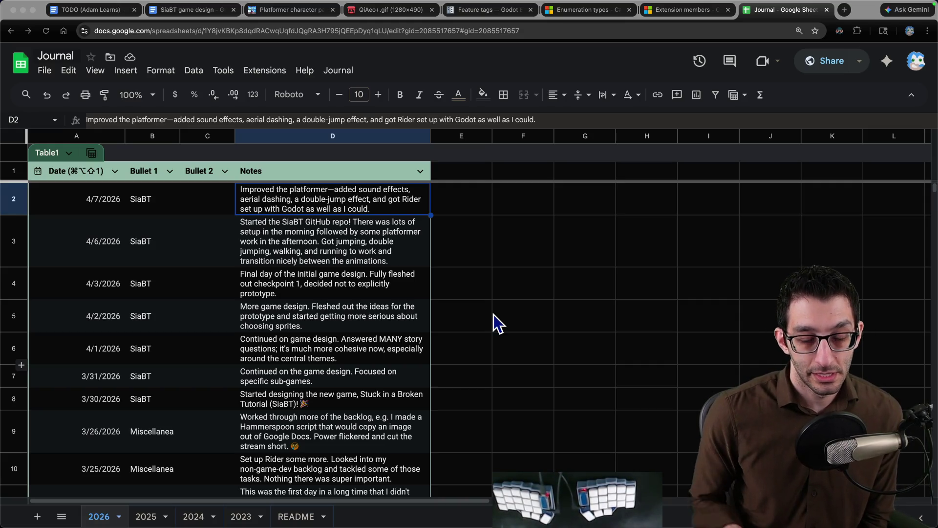
Step: Start a debug run of the game from Rider's Run button
{"action": "mouse_move", "coordinate": [669, 520]}
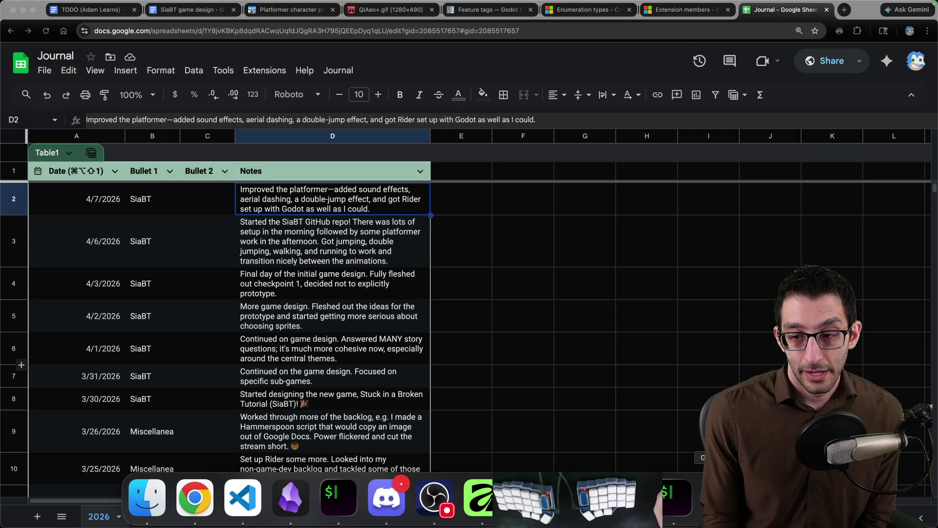
{"action": "left_click", "coordinate": [625, 498]}
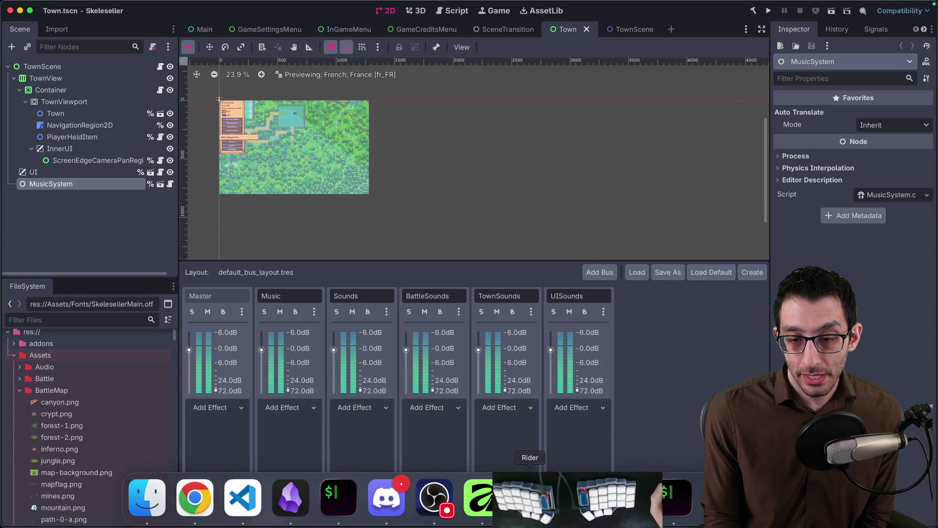
{"action": "key", "text": "super+Tab"}
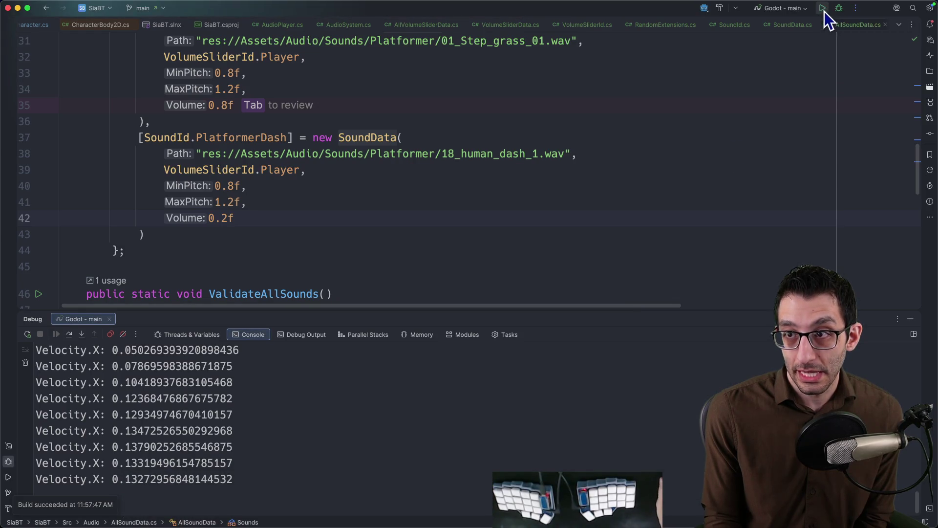
{"action": "left_click", "coordinate": [825, 11]}
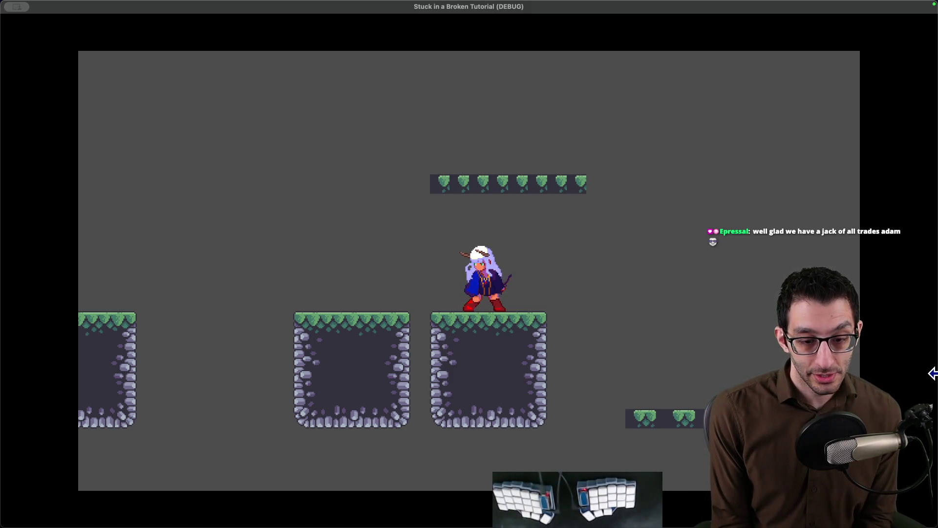
Step: Playtest walking left, jumping onto the small platform, double-jumping and dashing right
{"action": "key", "text": "Left"}
{"action": "key", "text": "space"}
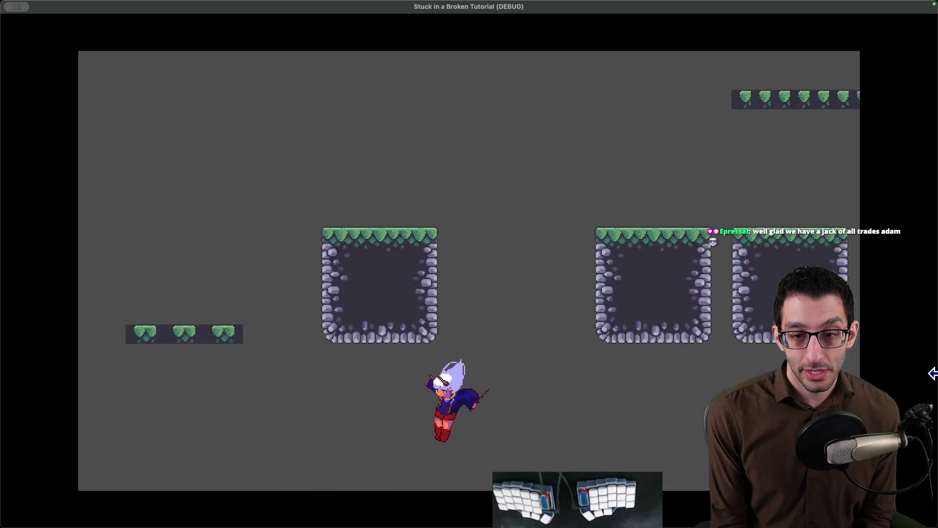
{"action": "key", "text": "Left"}
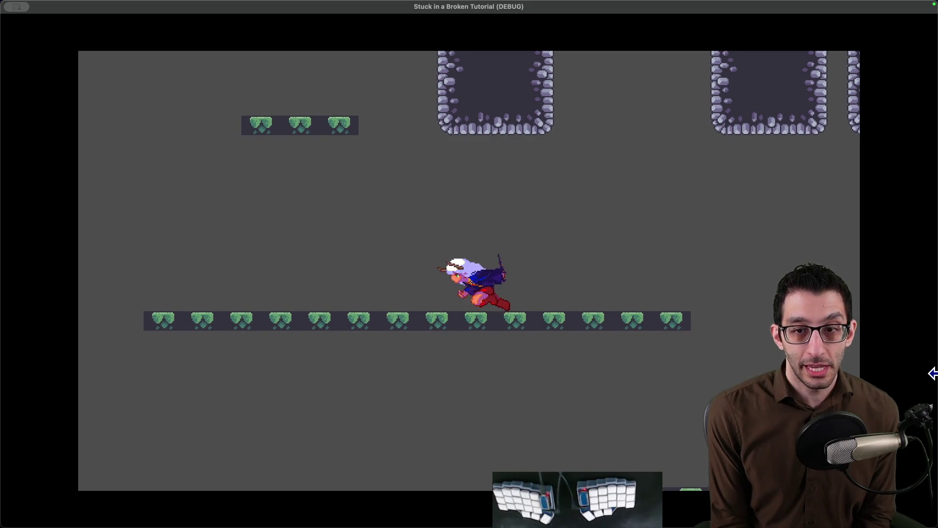
{"action": "key", "text": "space"}
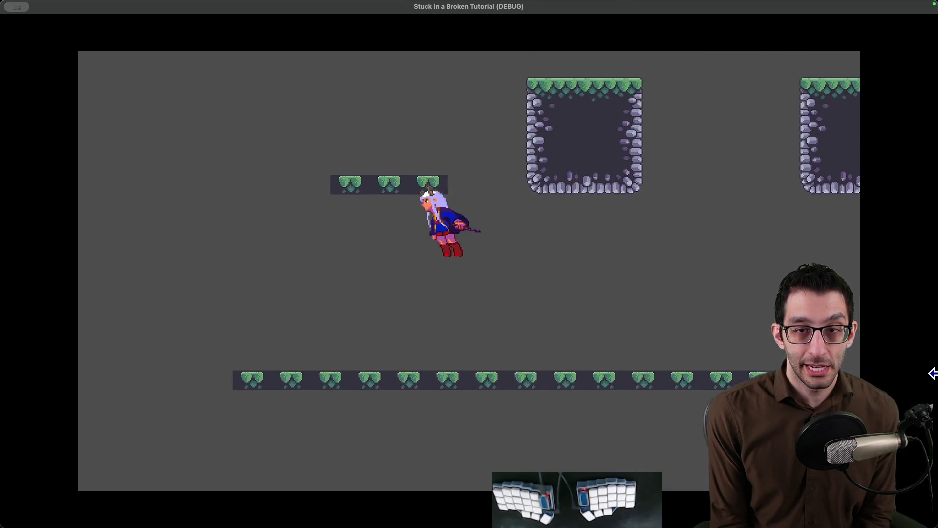
{"action": "key", "text": "space"}
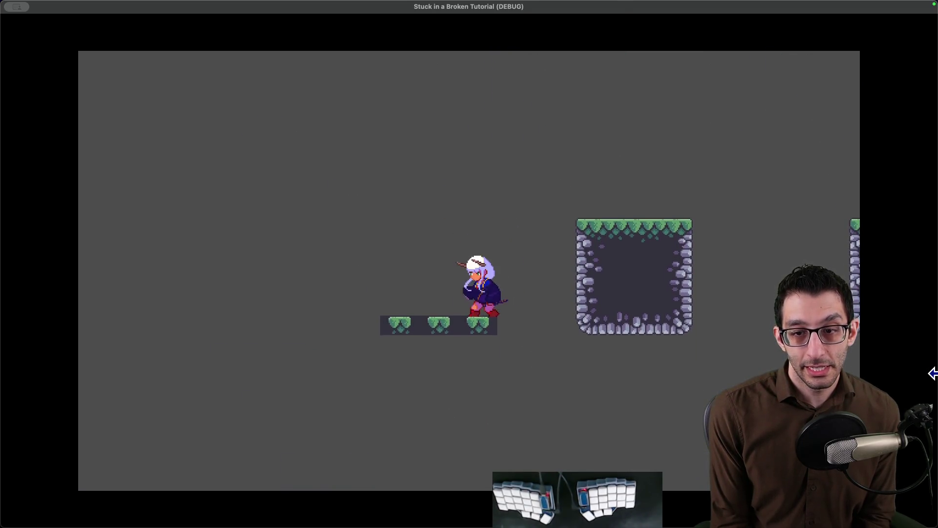
{"action": "key", "text": "space"}
{"action": "key", "text": "Right"}
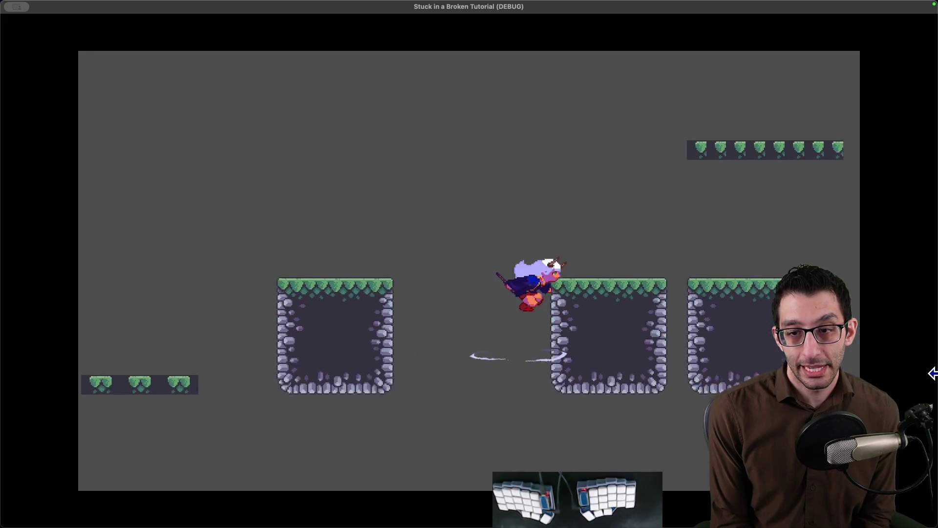
{"action": "key", "text": "space"}
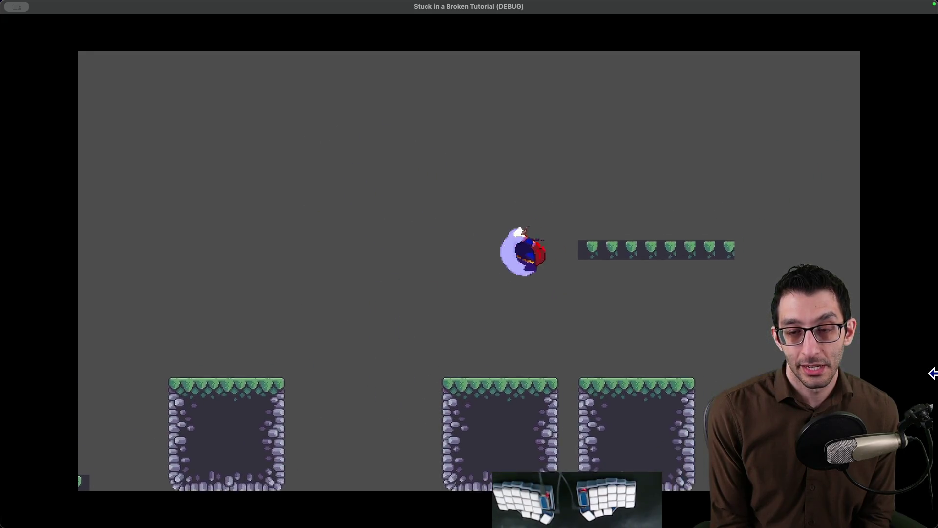
Step: Climb to the higher platform, dash right through the air, then quit the game
{"action": "key", "text": "Left"}
{"action": "key", "text": "space"}
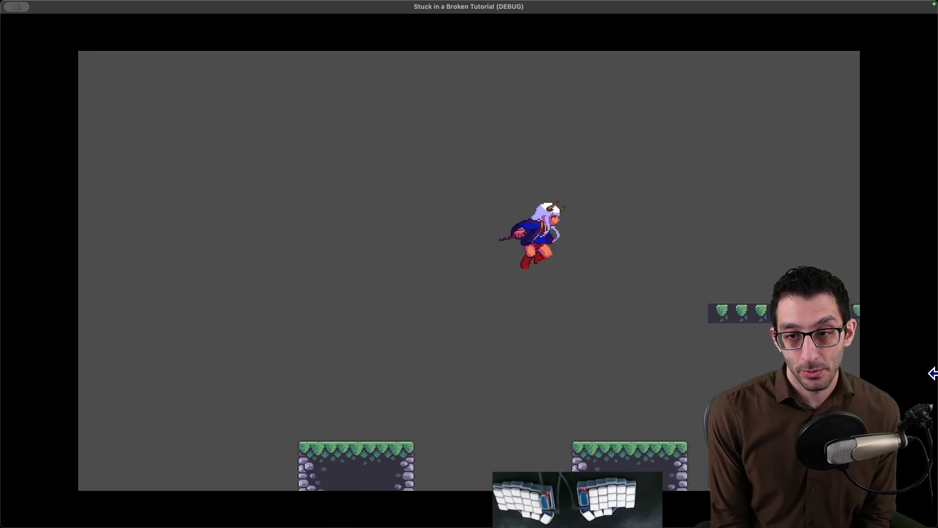
{"action": "key", "text": "space"}
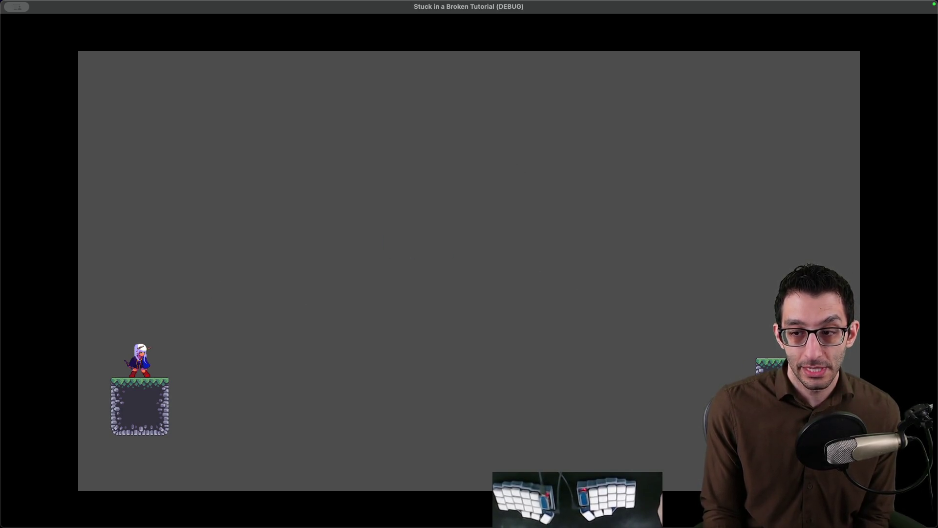
{"action": "key", "text": "space"}
{"action": "key", "text": "Right"}
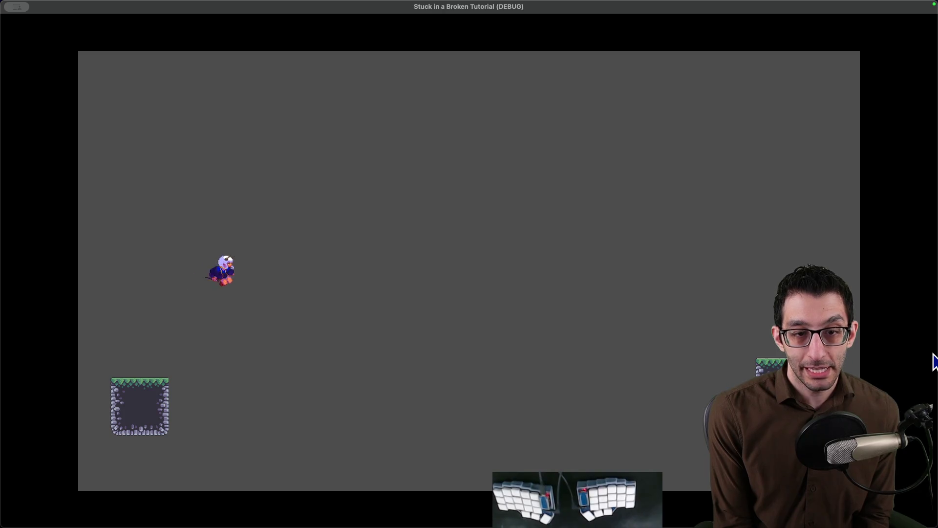
{"action": "key", "text": "Right"}
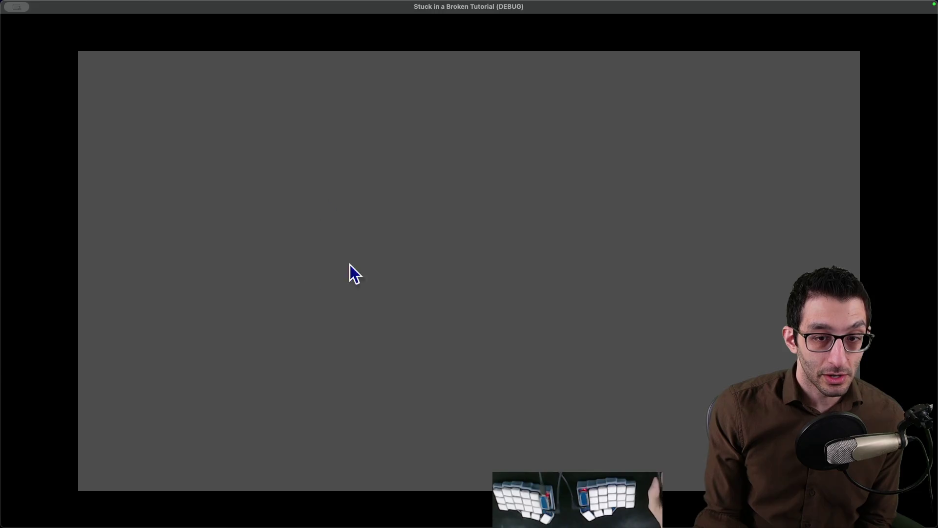
{"action": "key", "text": "super+q"}
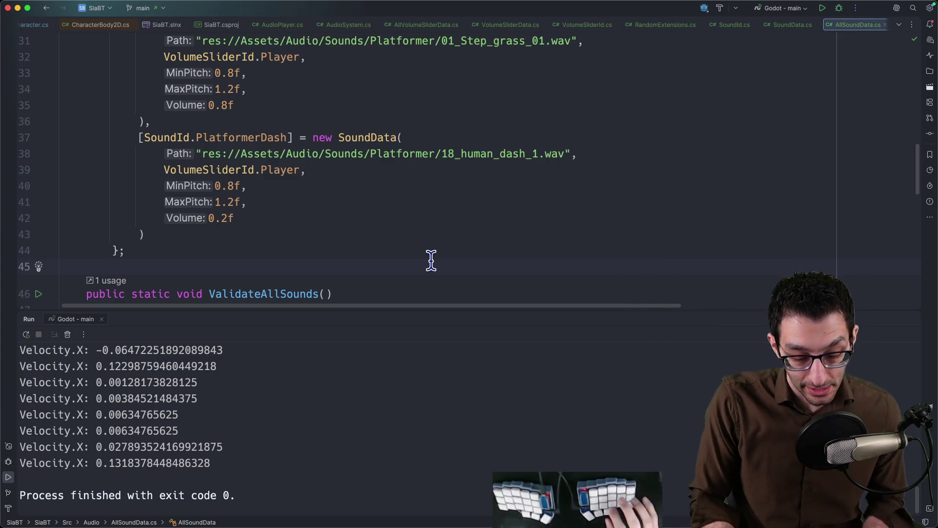
{"action": "key", "text": "super+Tab"}
{"action": "left_click", "coordinate": [597, 95]}
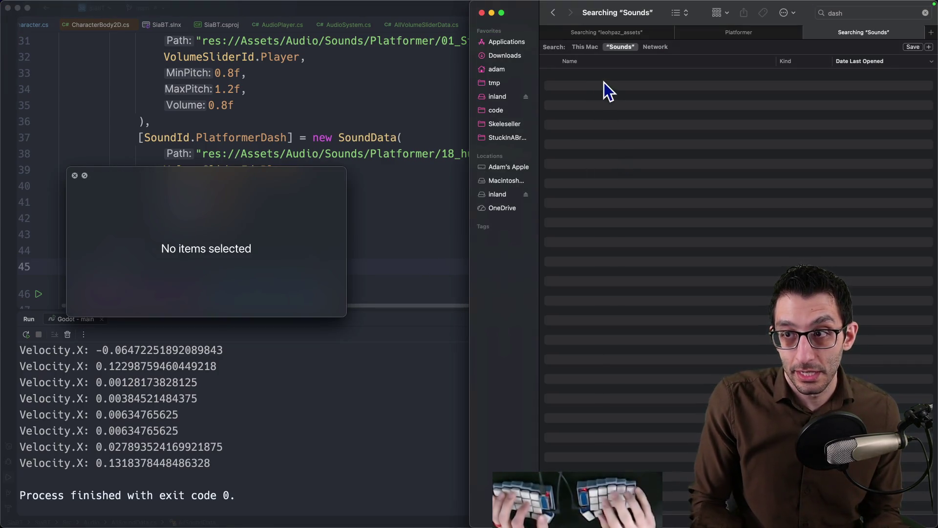
{"action": "key", "text": "super+t"}
{"action": "left_click", "coordinate": [509, 57]}
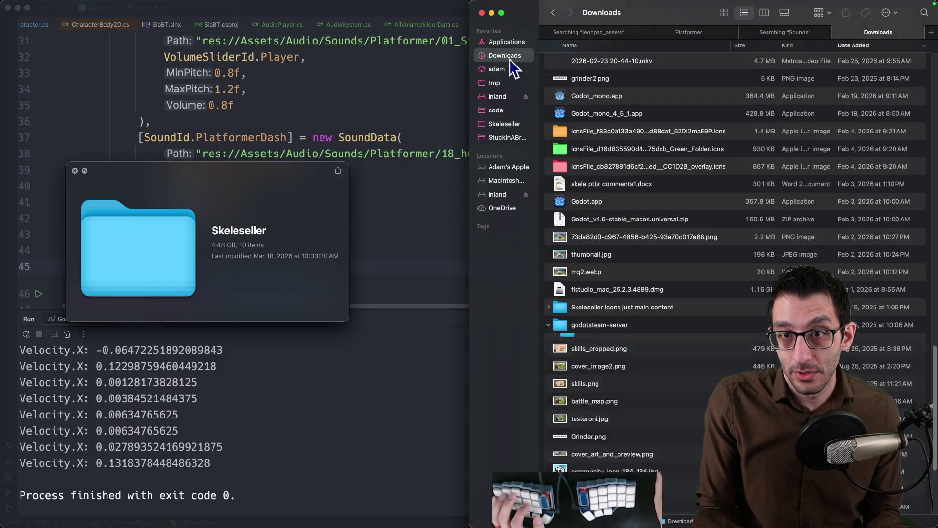
{"action": "scroll", "coordinate": [618, 107], "scroll_direction": "up", "scroll_amount": 10}
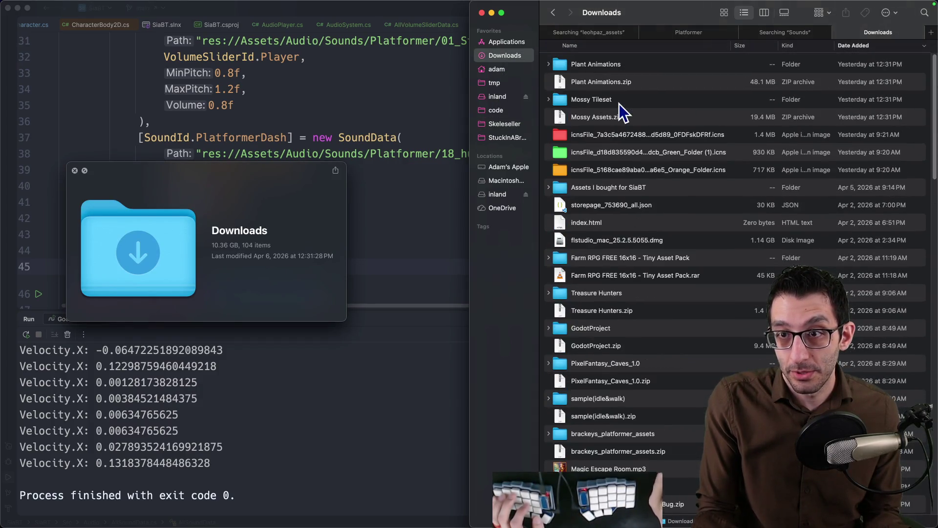
{"action": "double_click", "coordinate": [591, 187]}
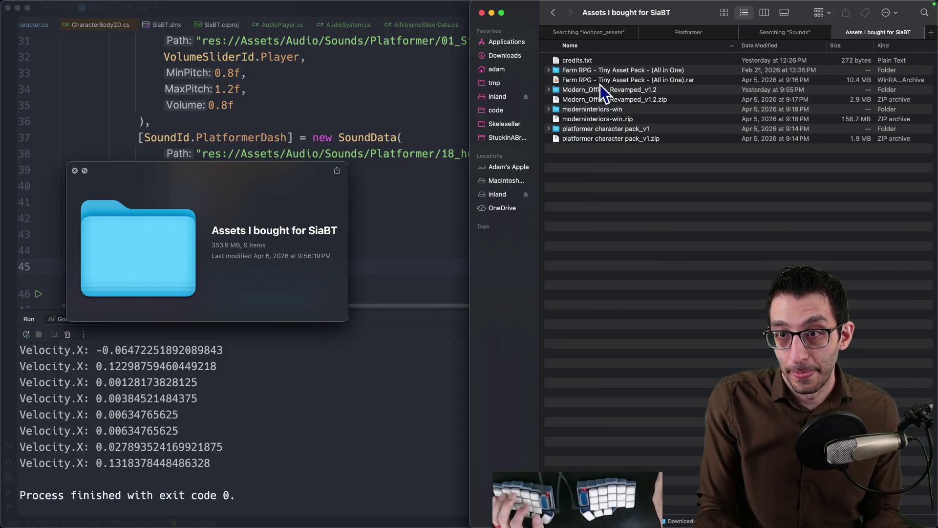
{"action": "double_click", "coordinate": [597, 71]}
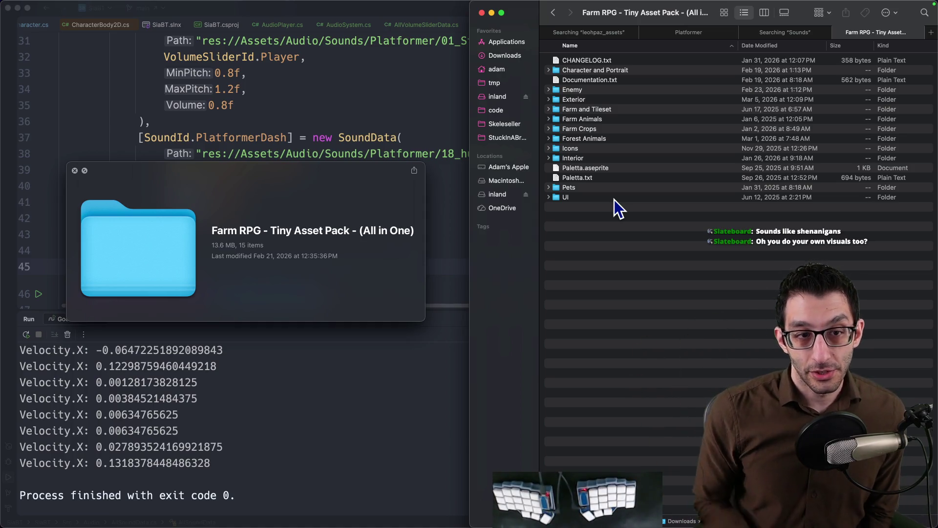
{"action": "left_click", "coordinate": [75, 171]}
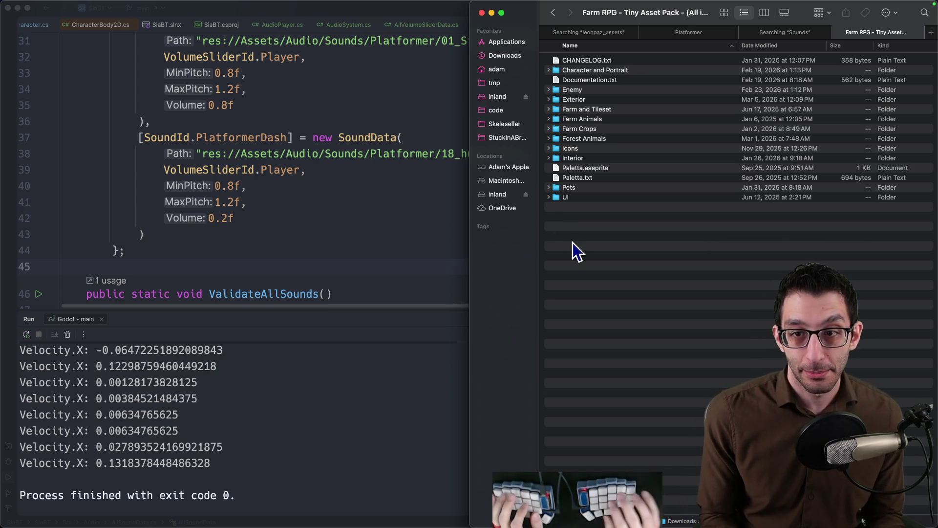
{"action": "key", "text": "super+Up"}
{"action": "key", "text": "Down"}
{"action": "key", "text": "Down"}
{"action": "key", "text": "Down"}
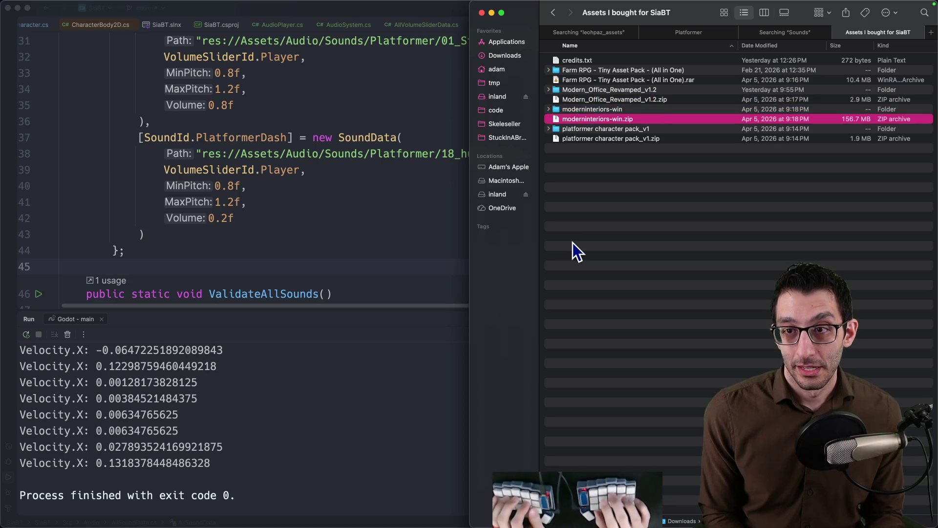
{"action": "key", "text": "Up"}
{"action": "key", "text": "Up"}
{"action": "key", "text": "Up"}
{"action": "key", "text": "Down"}
{"action": "key", "text": "Down"}
{"action": "key", "text": "Down"}
{"action": "key", "text": "Up"}
{"action": "key", "text": "Up"}
{"action": "key", "text": "Up"}
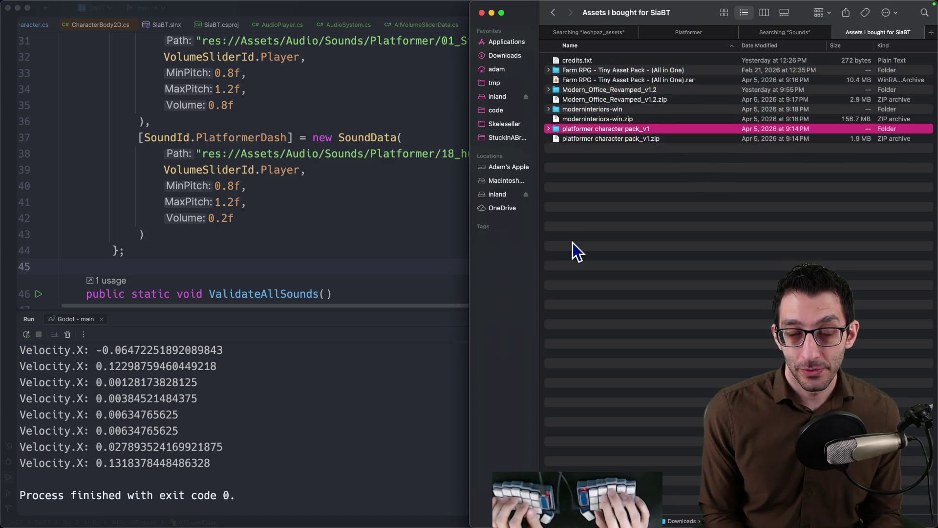
{"action": "key", "text": "Down"}
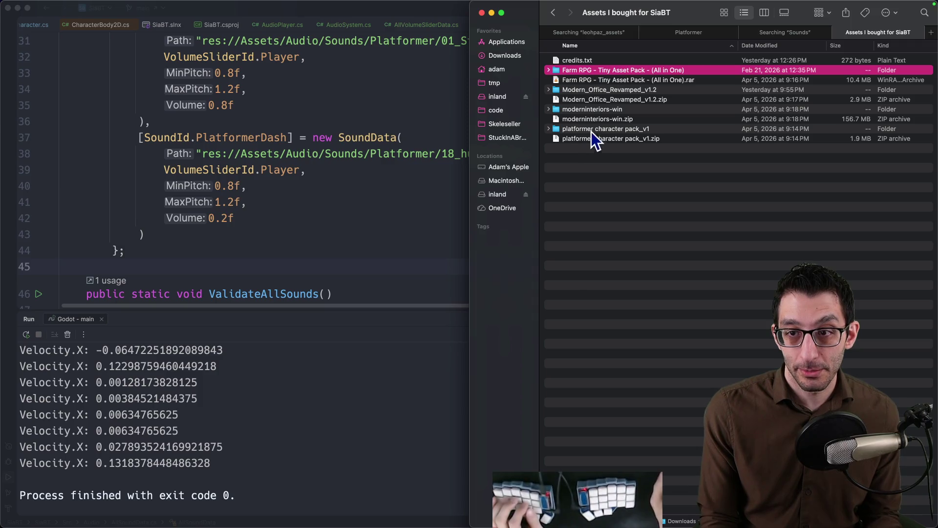
{"action": "left_click", "coordinate": [591, 130]}
{"action": "double_click", "coordinate": [592, 130]}
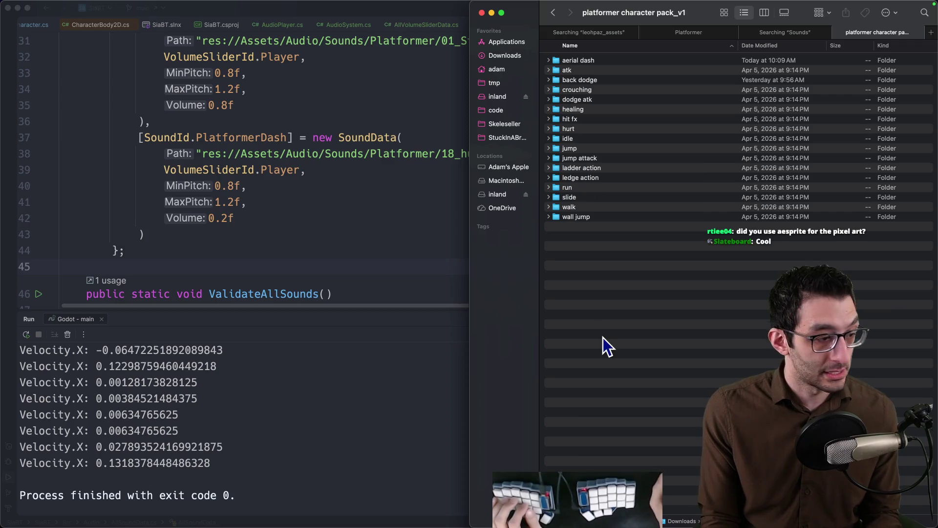
{"action": "key", "text": "super+Up"}
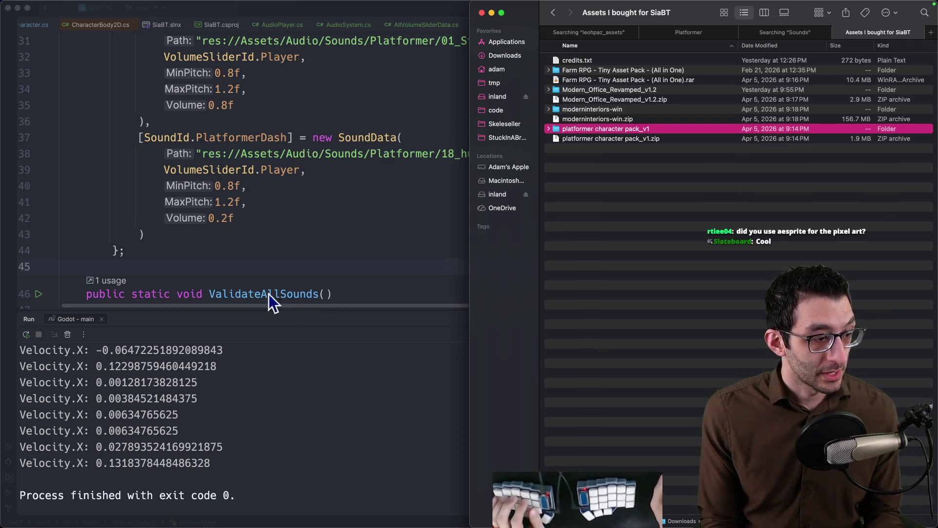
Step: Get back to the TODO document and clear the selection over the Polish items
{"action": "left_click", "coordinate": [354, 247]}
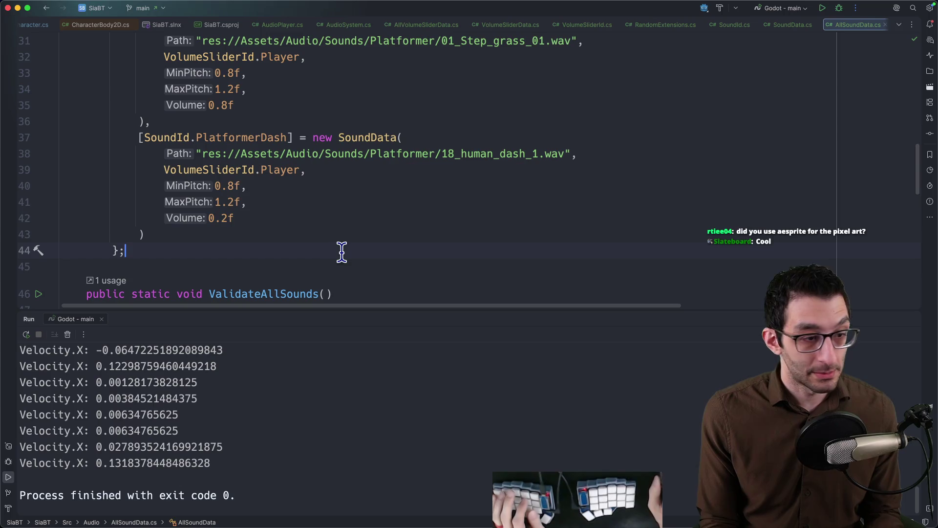
{"action": "key", "text": "super+Tab"}
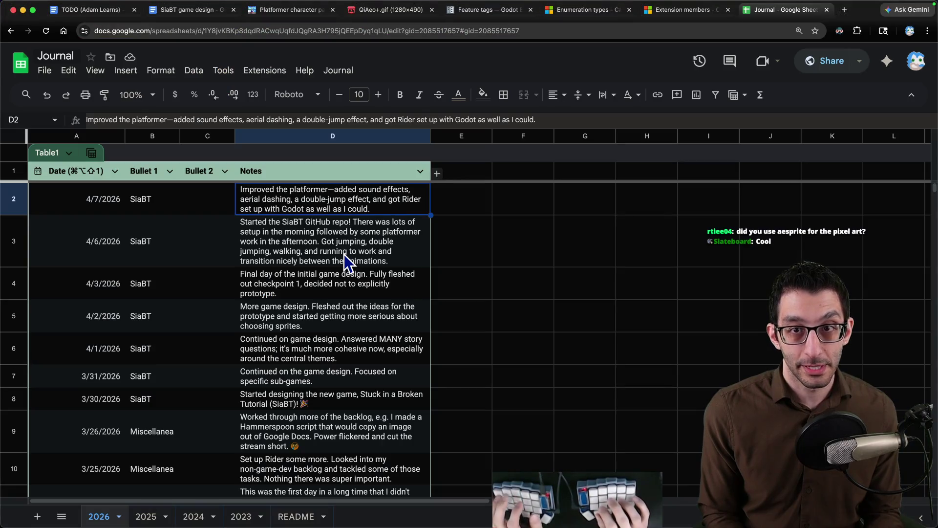
{"action": "key", "text": "super+1"}
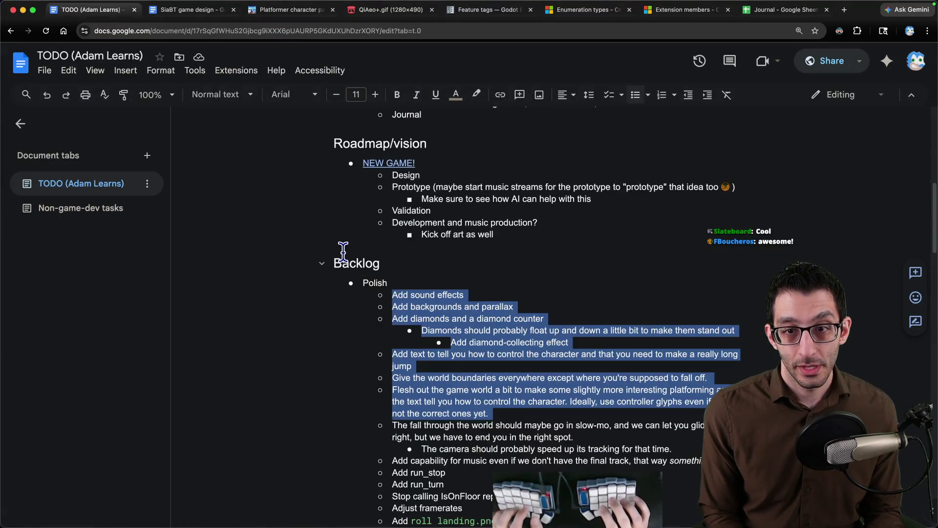
{"action": "key", "text": "Up"}
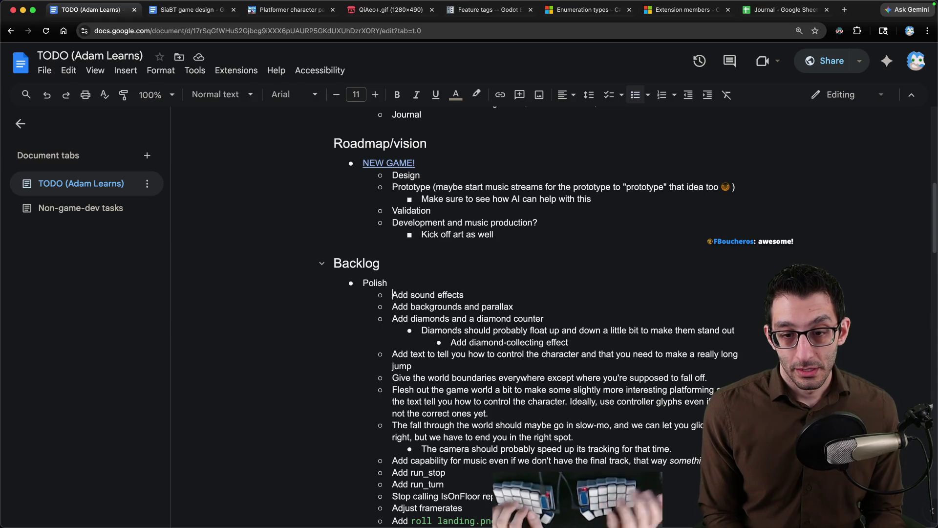
{"action": "scroll", "coordinate": [341, 249], "scroll_direction": "up", "scroll_amount": 15}
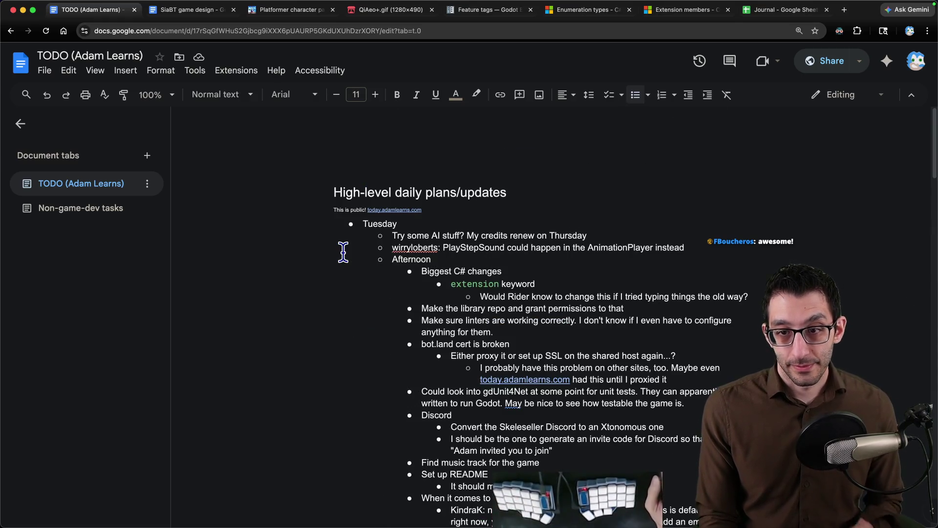
{"action": "scroll", "coordinate": [343, 252], "scroll_direction": "down", "scroll_amount": 15}
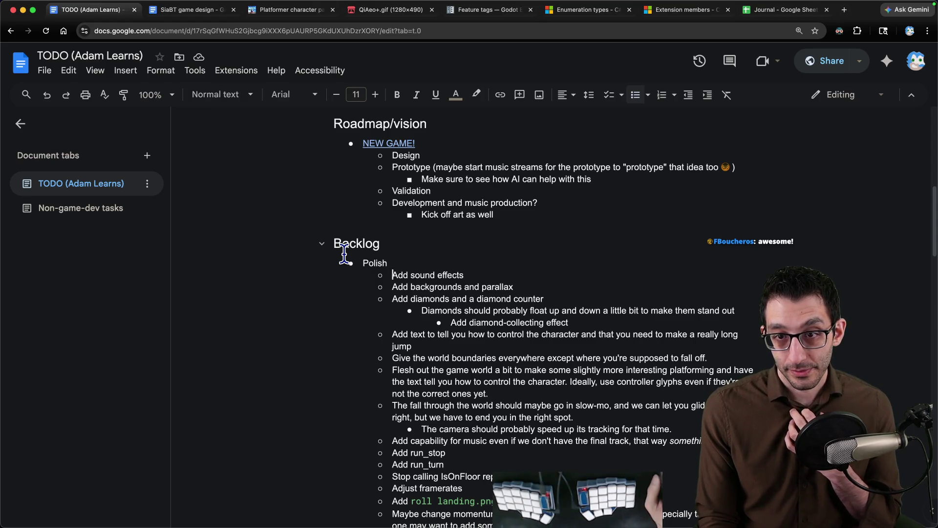
Step: Replace 'Prototype' with 'Work on checkpoint 1' and delete the Design sub-bullet
{"action": "double_click", "coordinate": [408, 167]}
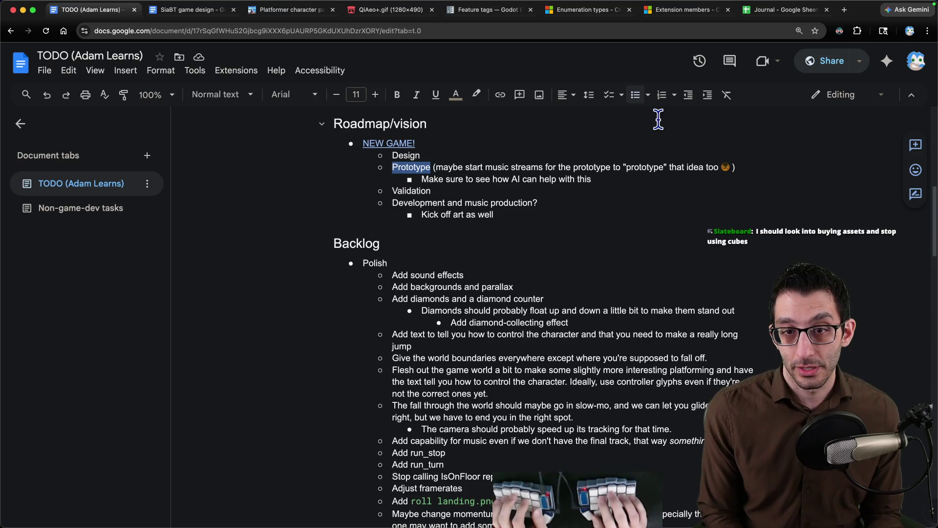
{"action": "type", "text": "Work on check"}
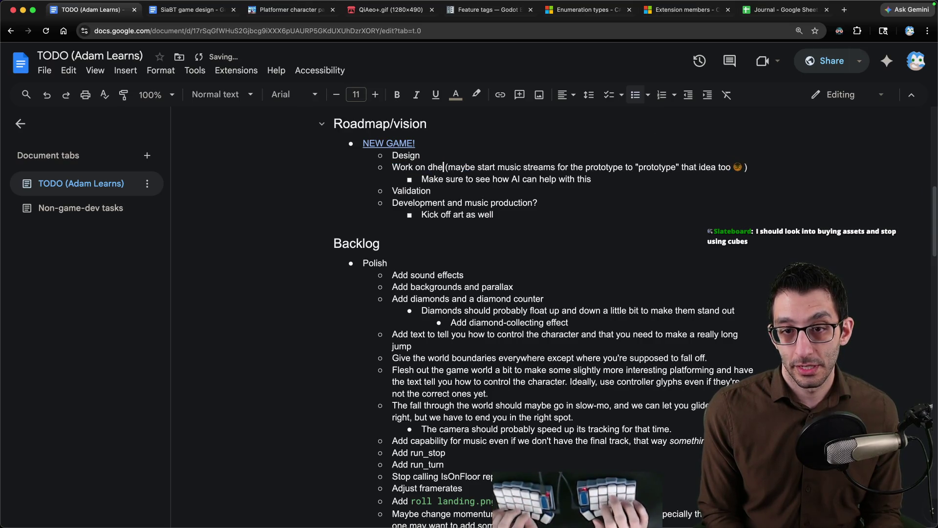
{"action": "type", "text": "point 1"}
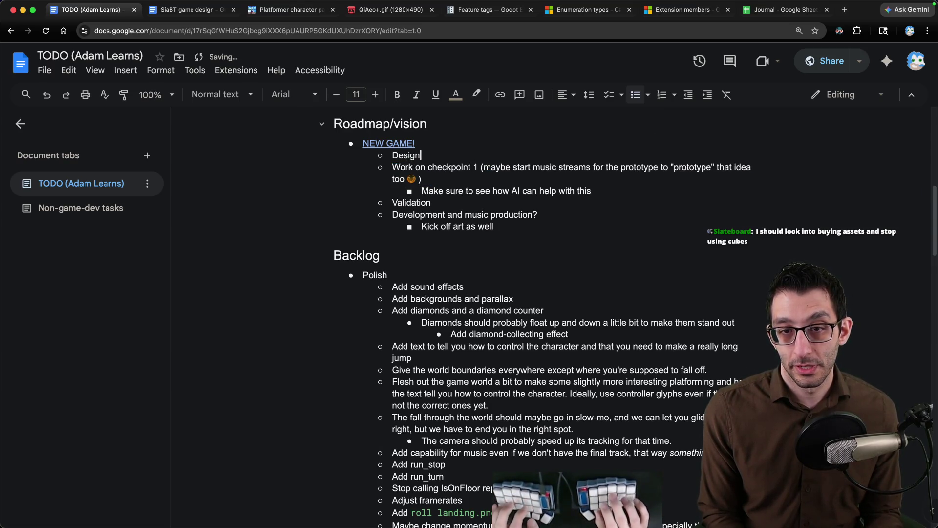
{"action": "key", "text": "Up"}
{"action": "key", "text": "super+shift+Left"}
{"action": "key", "text": "BackSpace"}
{"action": "key", "text": "Delete"}
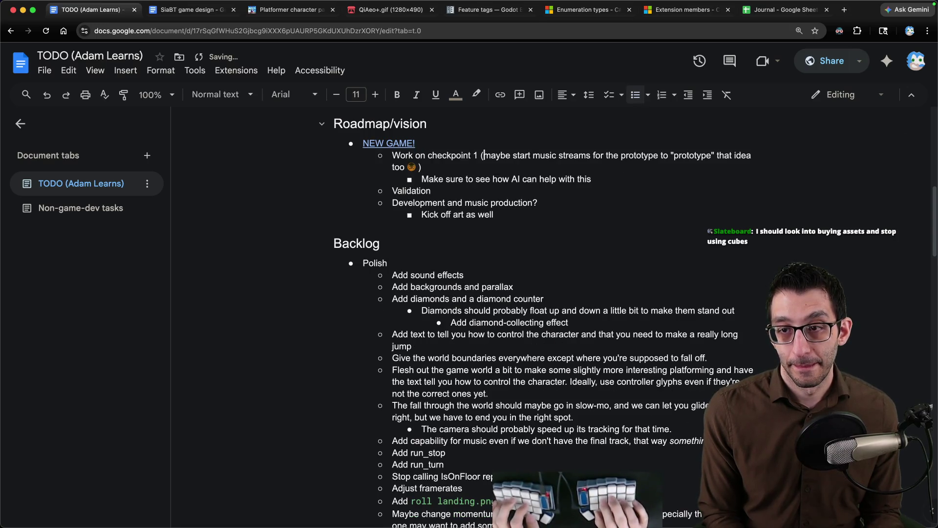
Step: Delete the parenthetical note and add an indented 'Start music streams' sub-bullet
{"action": "key", "text": "shift+Down"}
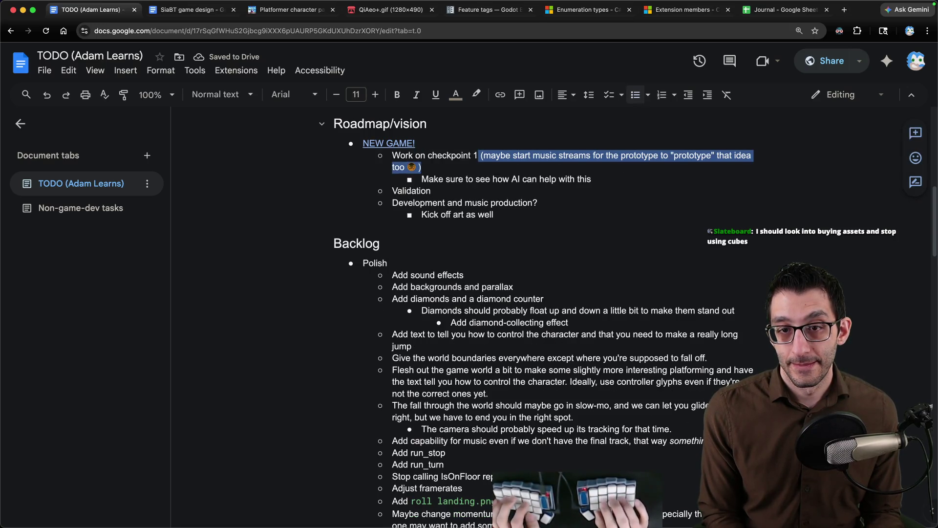
{"action": "key", "text": "BackSpace"}
{"action": "key", "text": "Return"}
{"action": "key", "text": "Tab"}
{"action": "type", "text": "Start mus"}
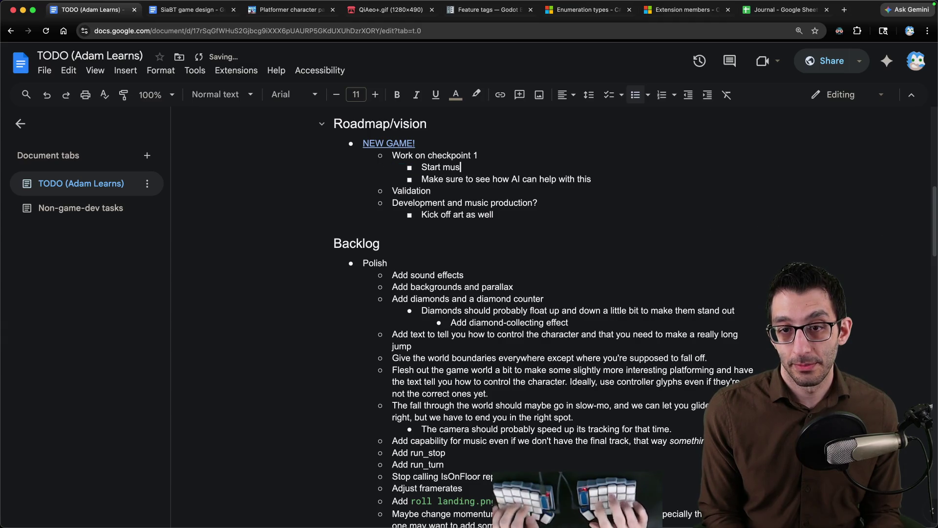
{"action": "type", "text": "eams"}
{"action": "key", "text": "super+Tab"}
Step: Start a new note listing music streams, half day vs. full day, which day do I start, Thursday or Friday of this week
{"action": "key", "text": "super+n"}
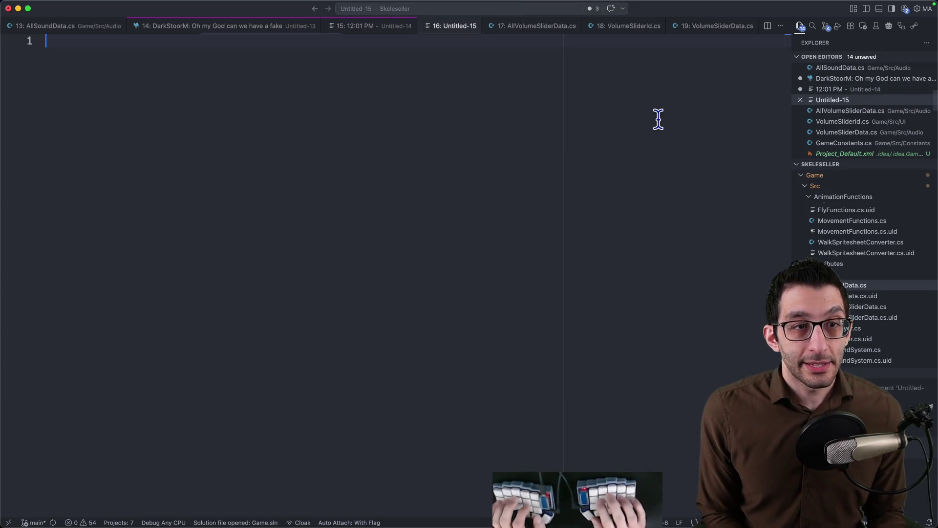
{"action": "type", "text": "music streams"}
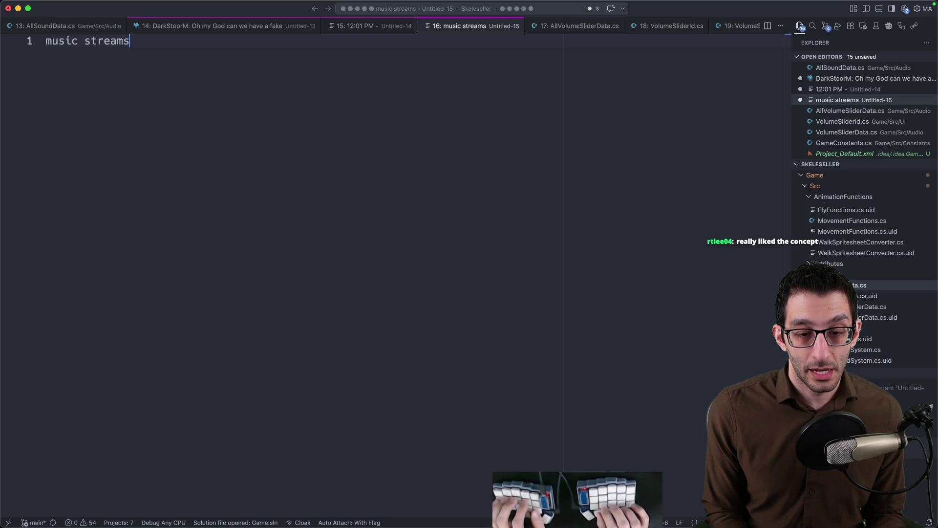
{"action": "key", "text": "Return"}
{"action": "type", "text": "half day vs. full day"}
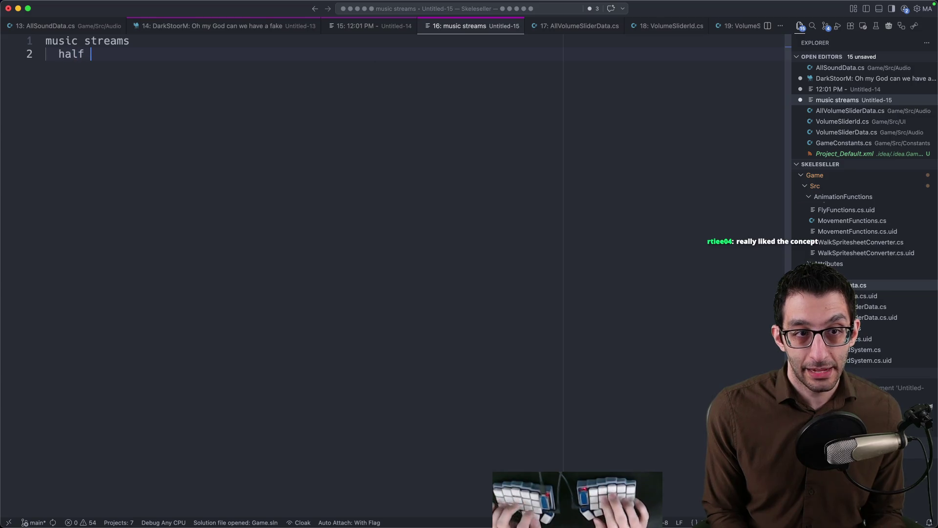
{"action": "key", "text": "Return"}
{"action": "key", "text": "Return"}
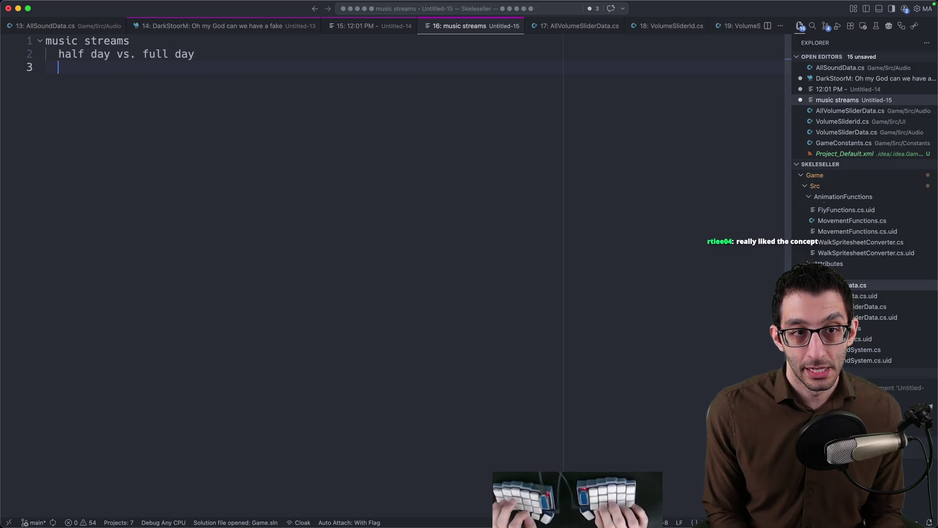
{"action": "type", "text": "which day do I start"}
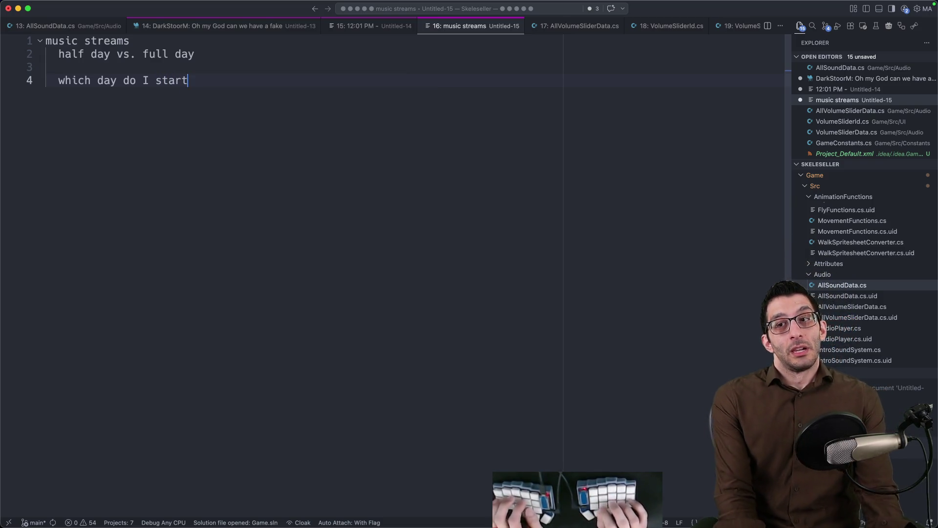
{"action": "key", "text": "Return"}
{"action": "key", "text": "Return"}
{"action": "type", "text": "Thursday or Friday of this week"}
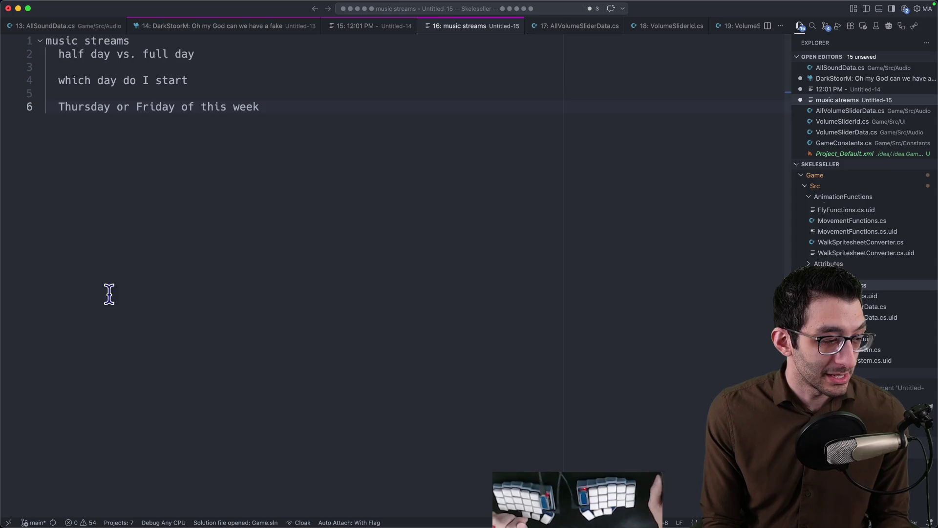
Step: Repeatedly select all the note text and deselect it again
{"action": "key", "text": "super+a"}
{"action": "key", "text": "Right"}
{"action": "key", "text": "super+a"}
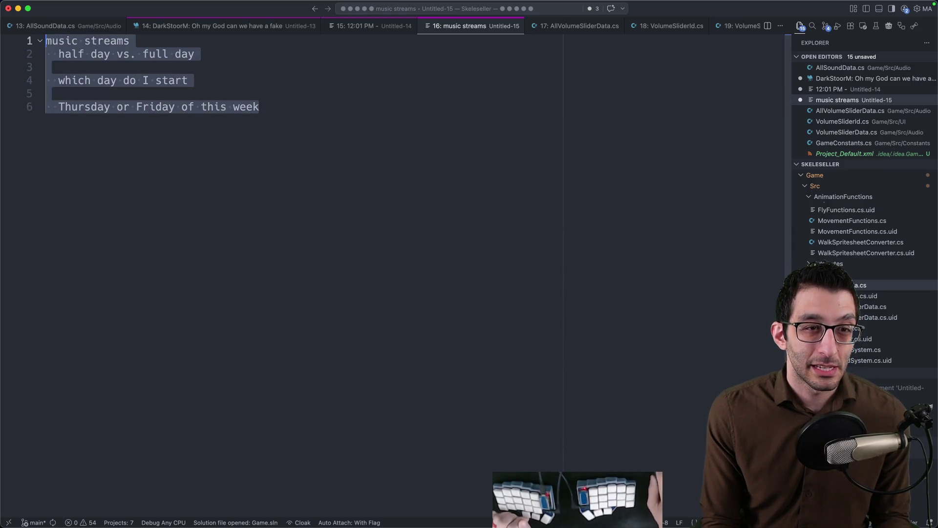
{"action": "key", "text": "Right"}
{"action": "key", "text": "super+a"}
{"action": "key", "text": "Right"}
{"action": "key", "text": "super+a"}
{"action": "key", "text": "Right"}
{"action": "key", "text": "super+a"}
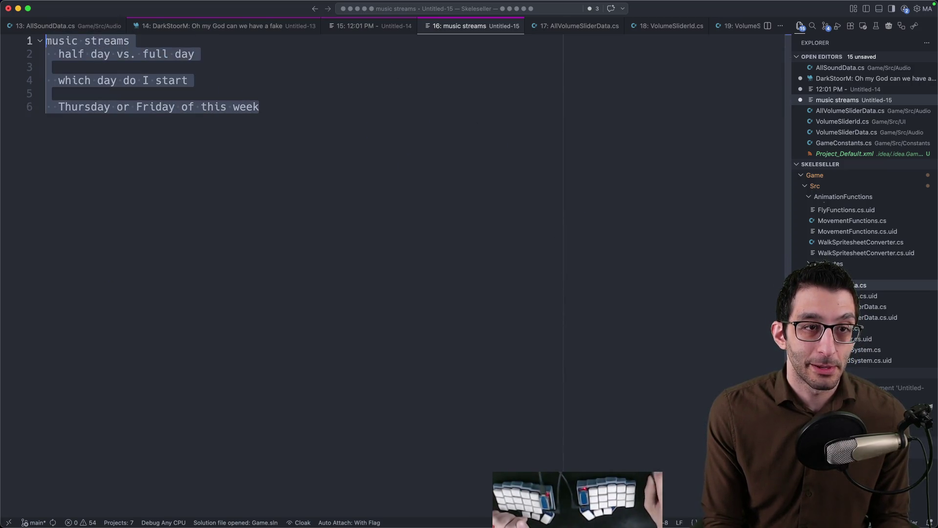
{"action": "key", "text": "Right"}
{"action": "key", "text": "super+a"}
Step: Append a 'full day' line to the music streams note, then return to the TODO document
{"action": "key", "text": "Right"}
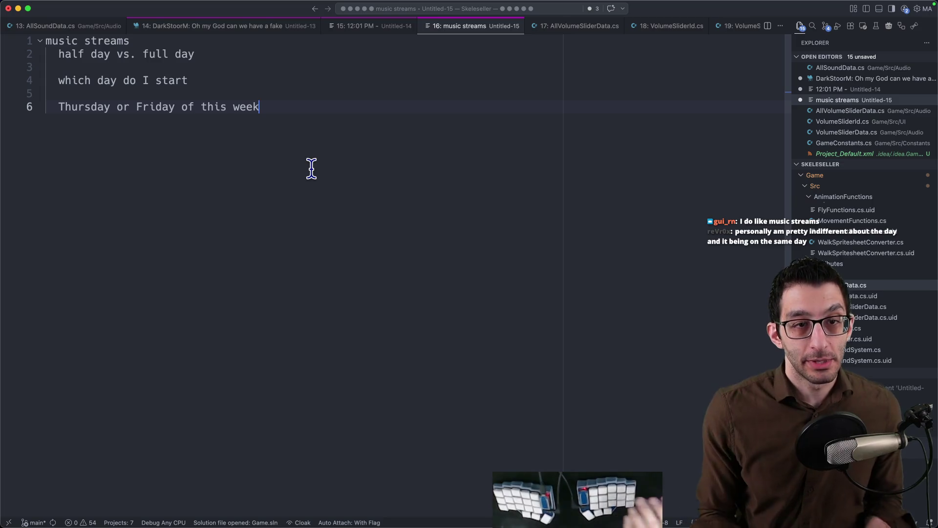
{"action": "key", "text": "Return"}
{"action": "key", "text": "Return"}
{"action": "type", "text": "full day"}
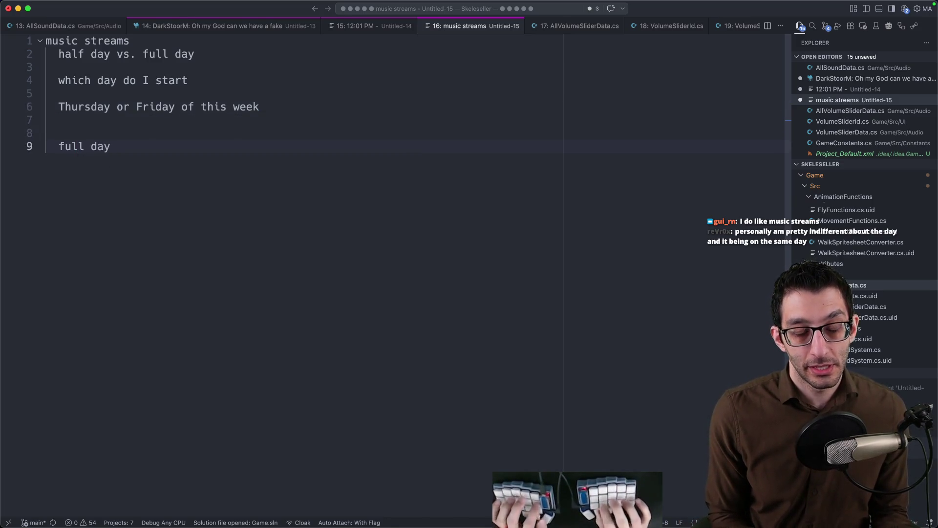
{"action": "key", "text": "super+Tab"}
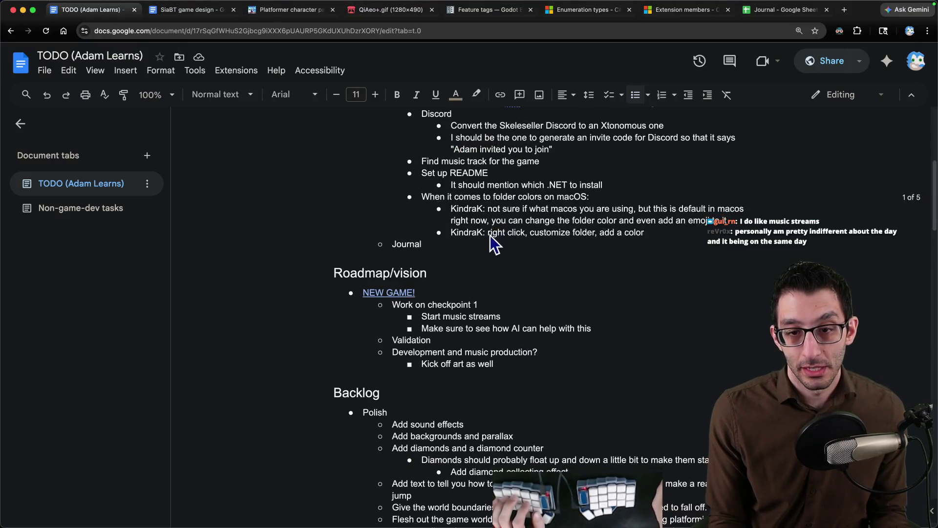
Step: Add a top-level Friday bullet below Journal with the sub-bullet 'Devote the whole day to music'
{"action": "left_click", "coordinate": [486, 247]}
{"action": "key", "text": "Return"}
{"action": "key", "text": "shift+Tab"}
{"action": "type", "text": "Friday"}
{"action": "key", "text": "Return"}
{"action": "key", "text": "Tab"}
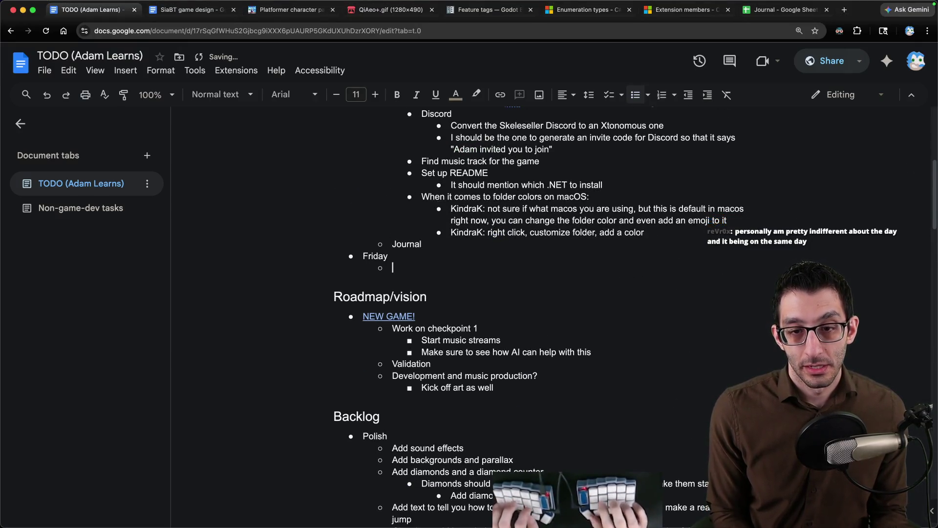
{"action": "type", "text": "Devote the whole day to music"}
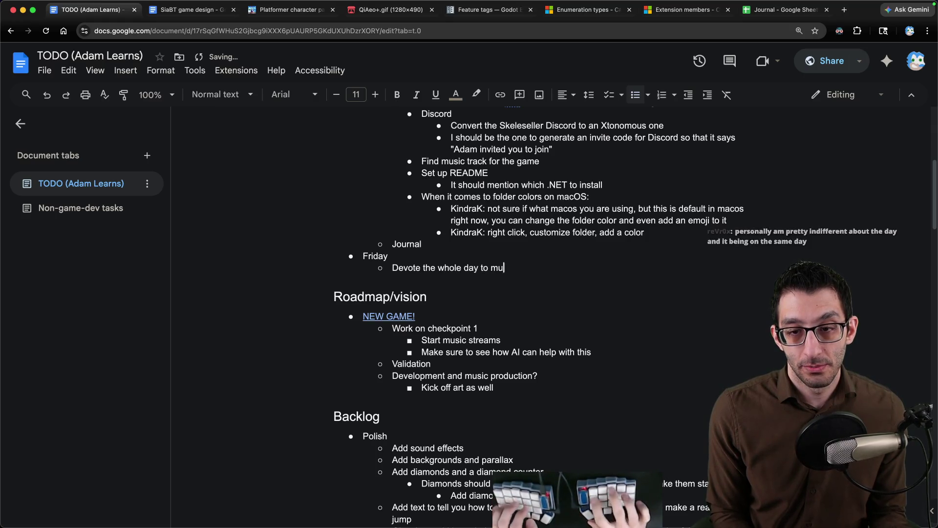
Step: Nest notes about sample-based tracker programs and whether MuseScore is easier than Sibelius
{"action": "key", "text": "Return"}
{"action": "key", "text": "Tab"}
{"action": "type", "text": "I want"}
{"action": "type", "text": "ook int"}
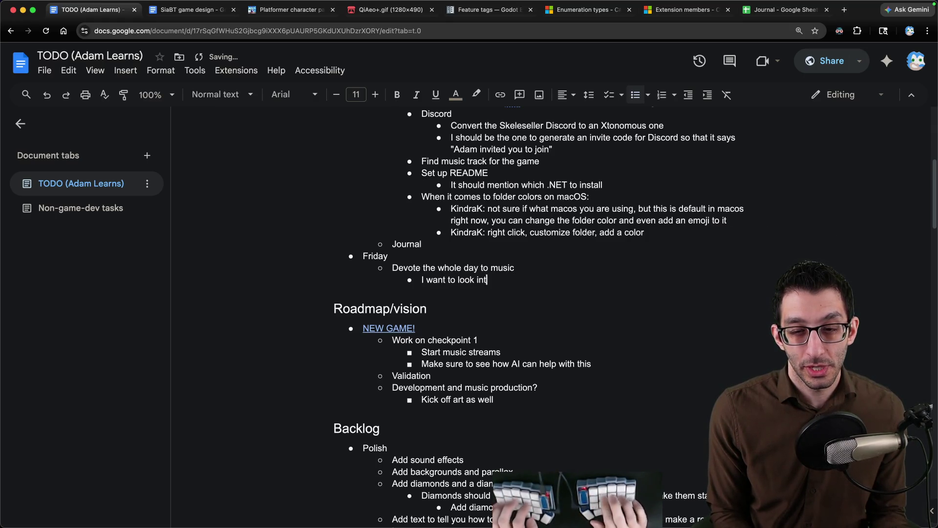
{"action": "type", "text": "o tracker programs"}
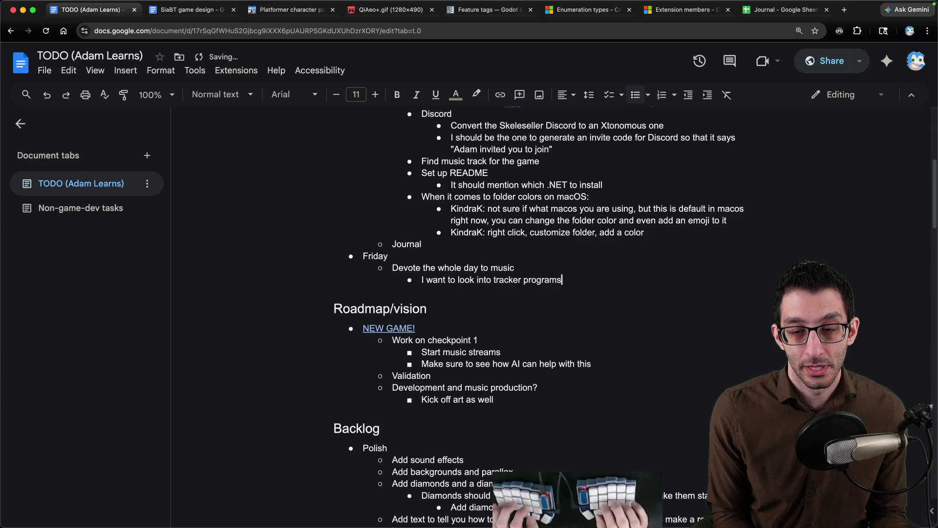
{"action": "type", "text": "ample-based"}
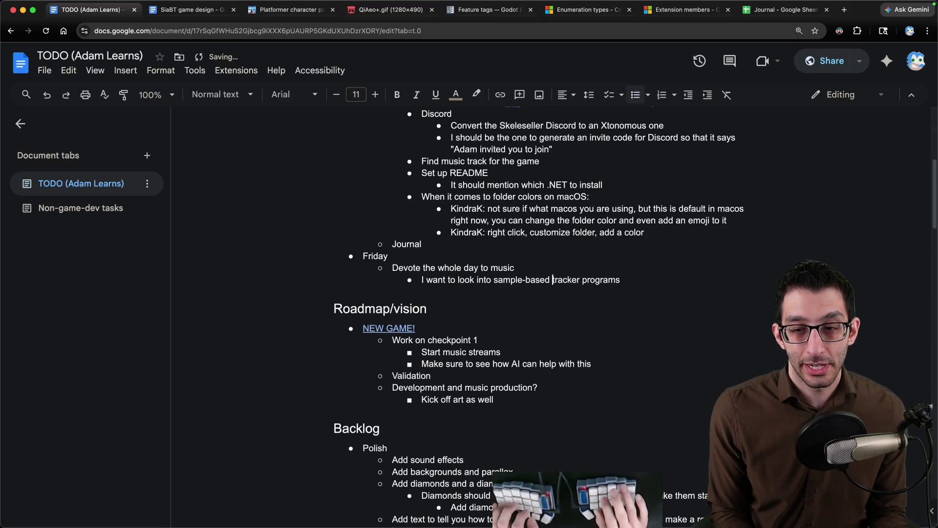
{"action": "key", "text": "Return"}
{"action": "type", "text": "I also potenti"}
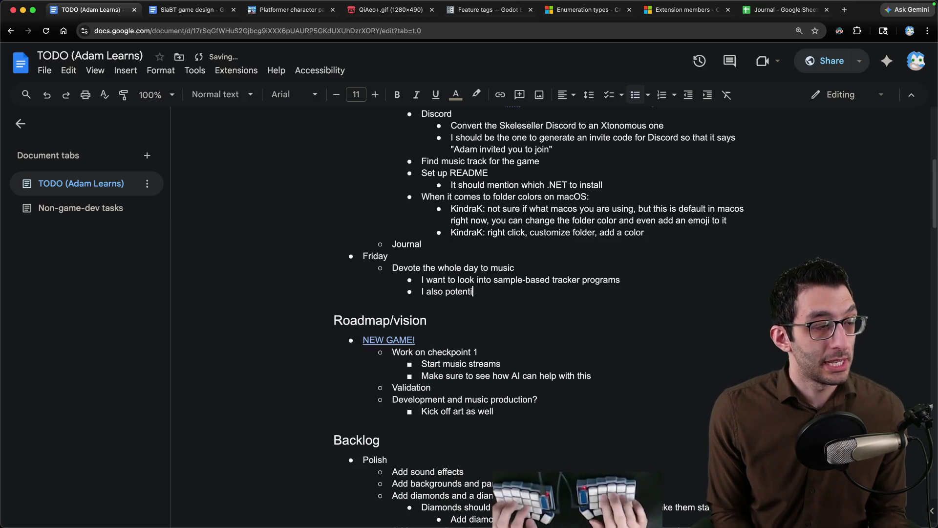
{"action": "type", "text": "ally want to look into Mu"}
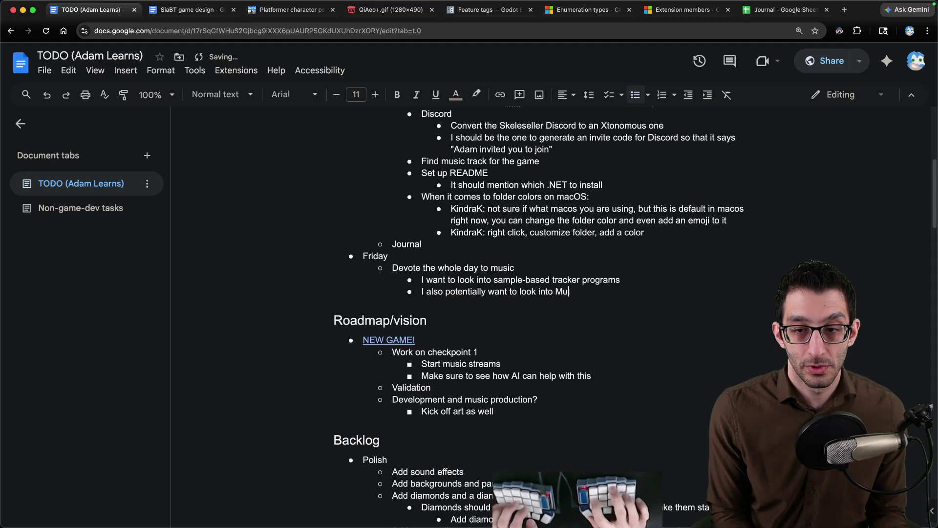
{"action": "type", "text": "seScore to see i"}
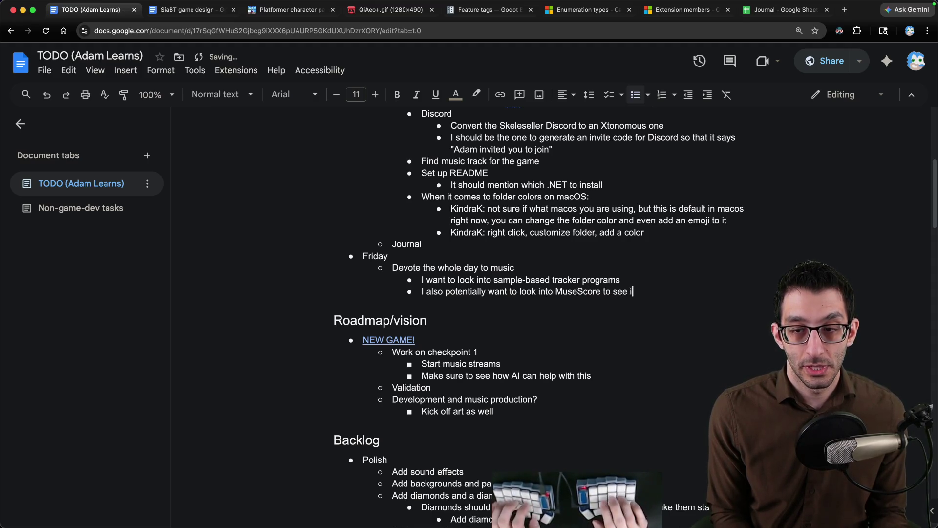
{"action": "type", "text": "easire"}
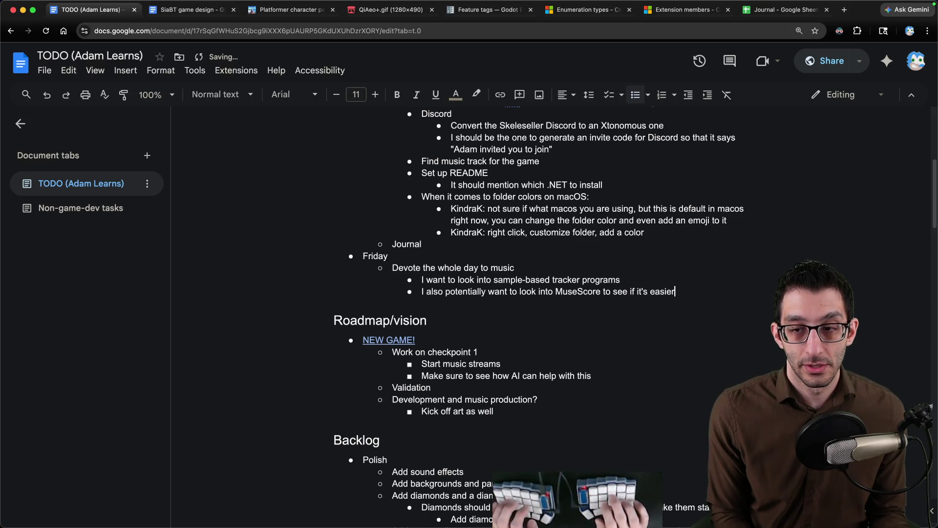
{"action": "type", "text": " than Sibelius."}
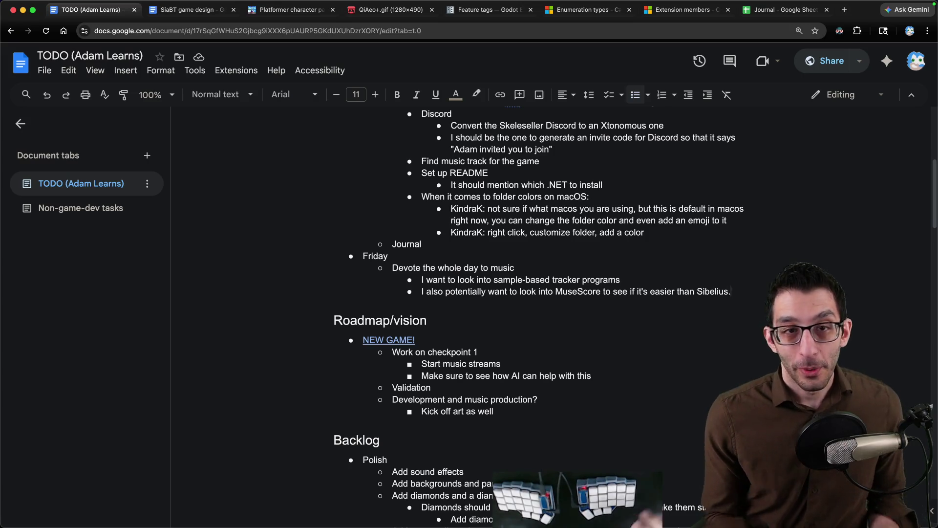
{"action": "key", "text": "super+Tab"}
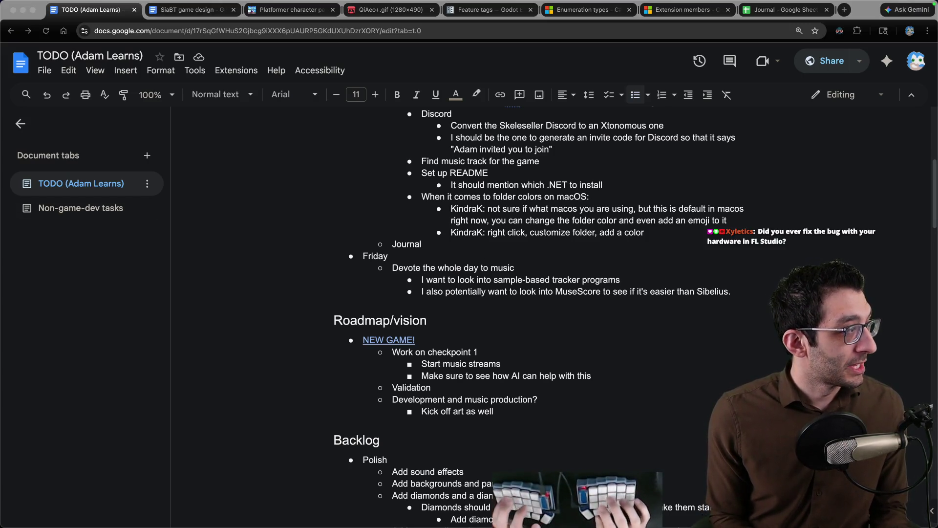